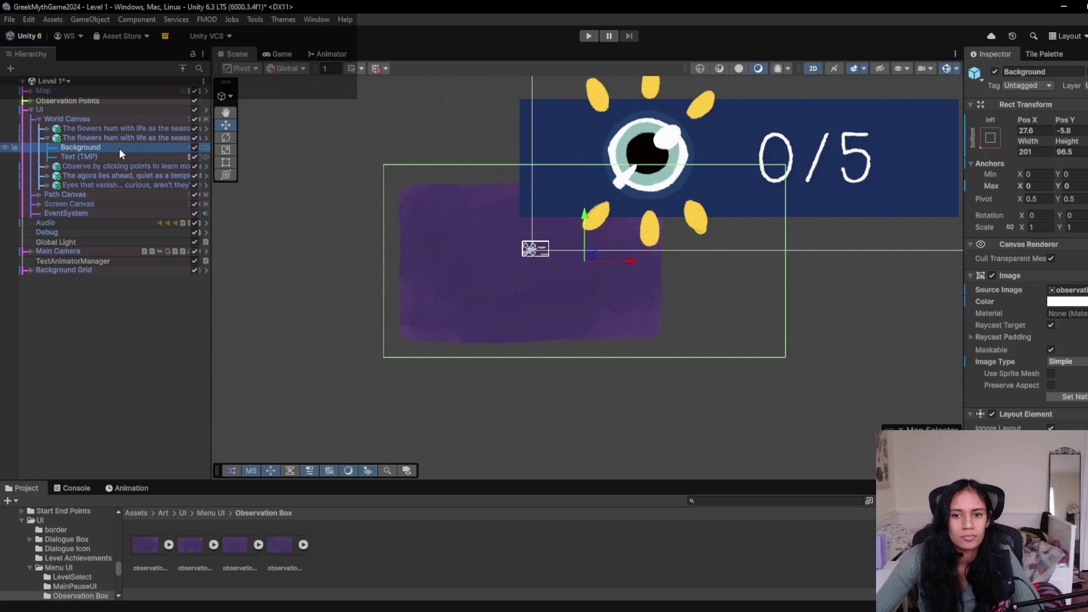
- Give the observation (1) sprite a custom pivot in the Sprite Editor, then preview observation (2).gif
left_click(144, 546)
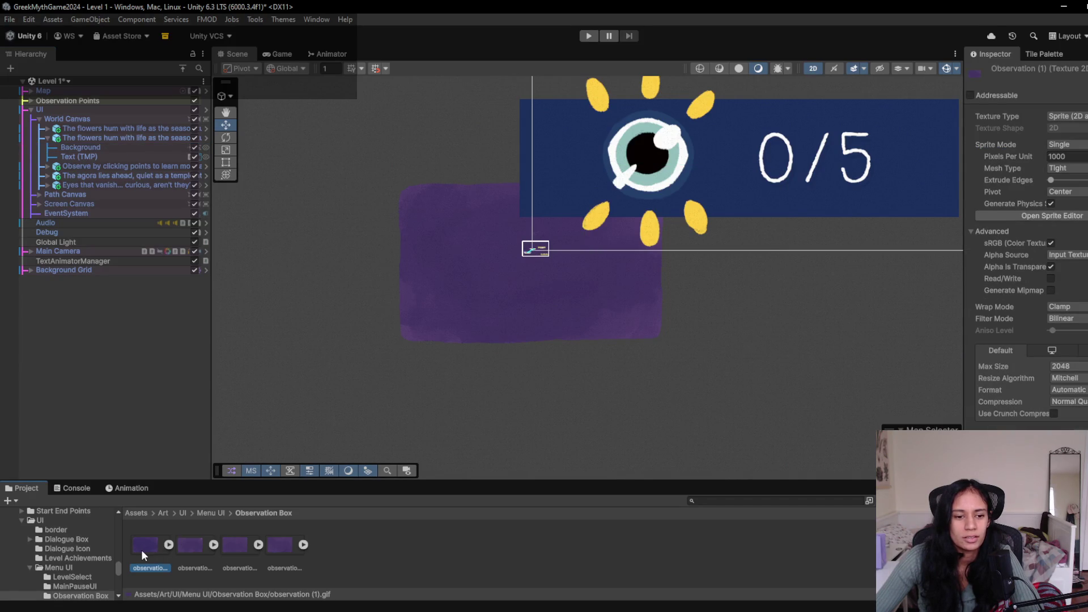
left_click(1046, 215)
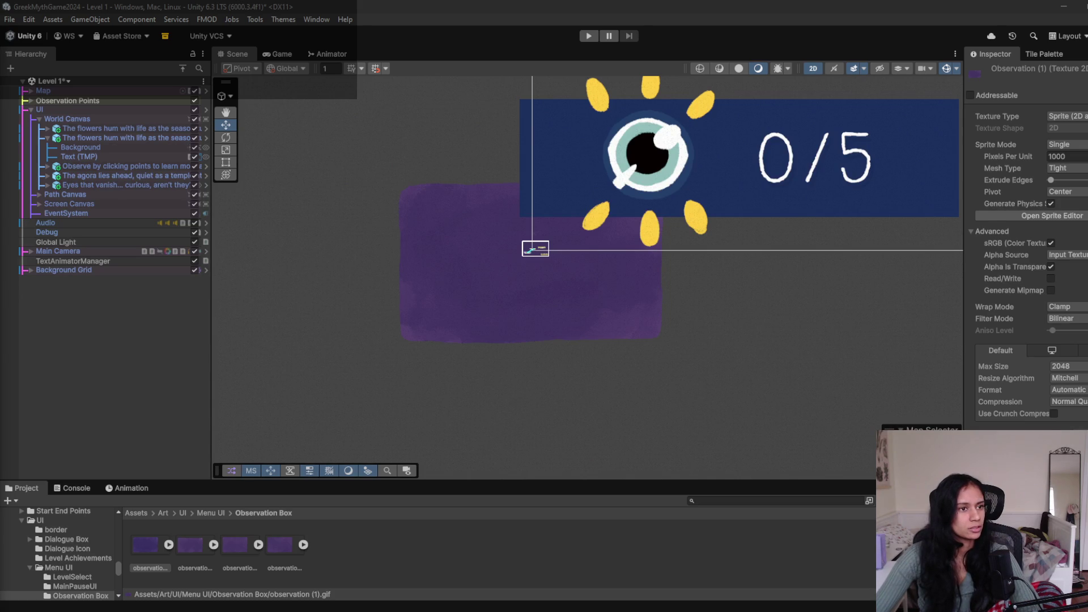
left_click(495, 296)
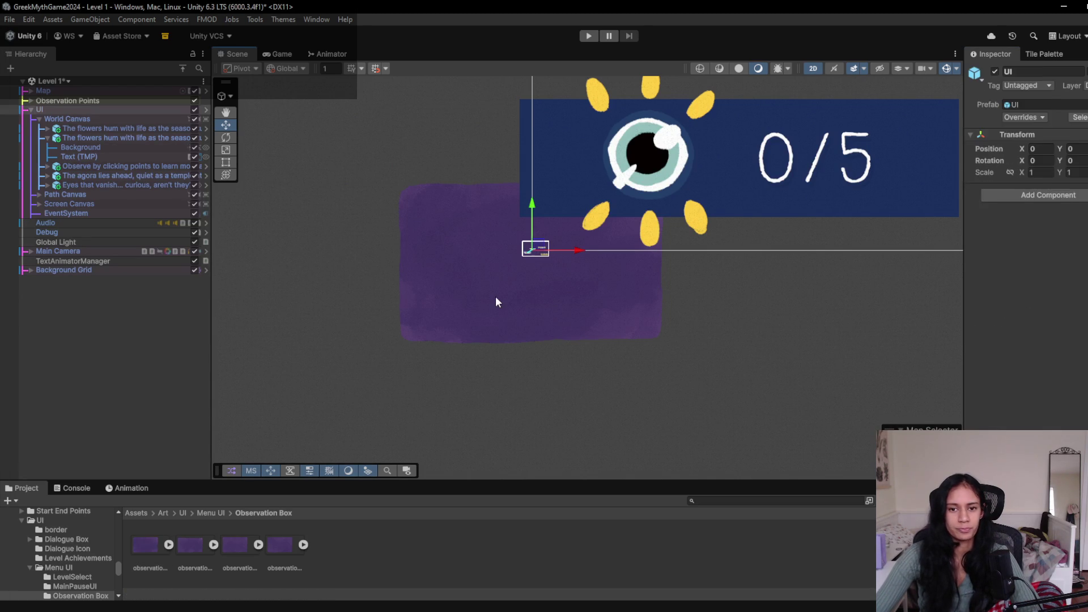
left_click(80, 147)
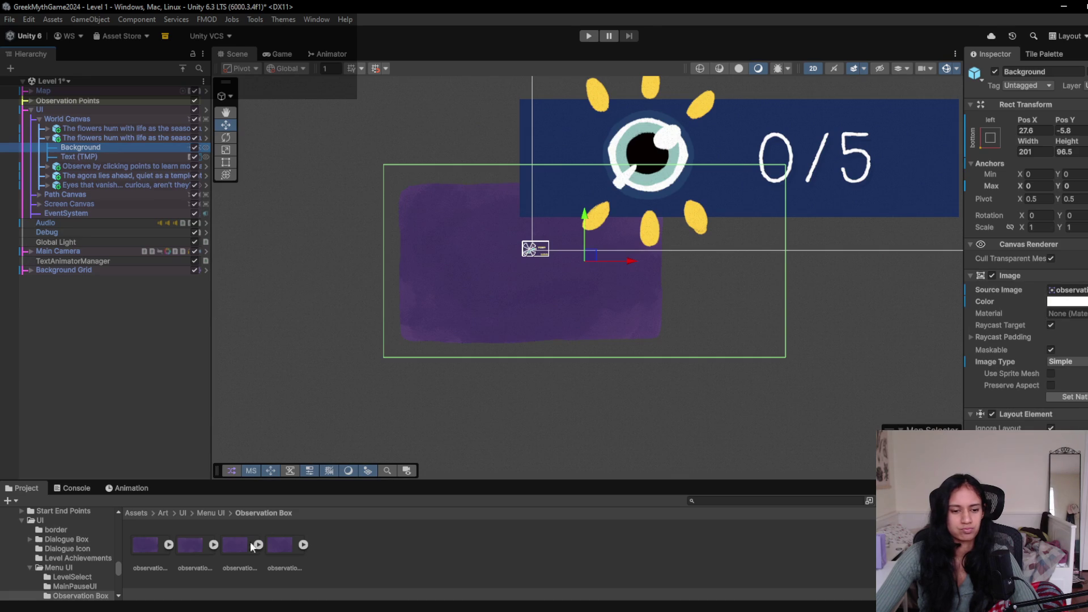
left_click(148, 552)
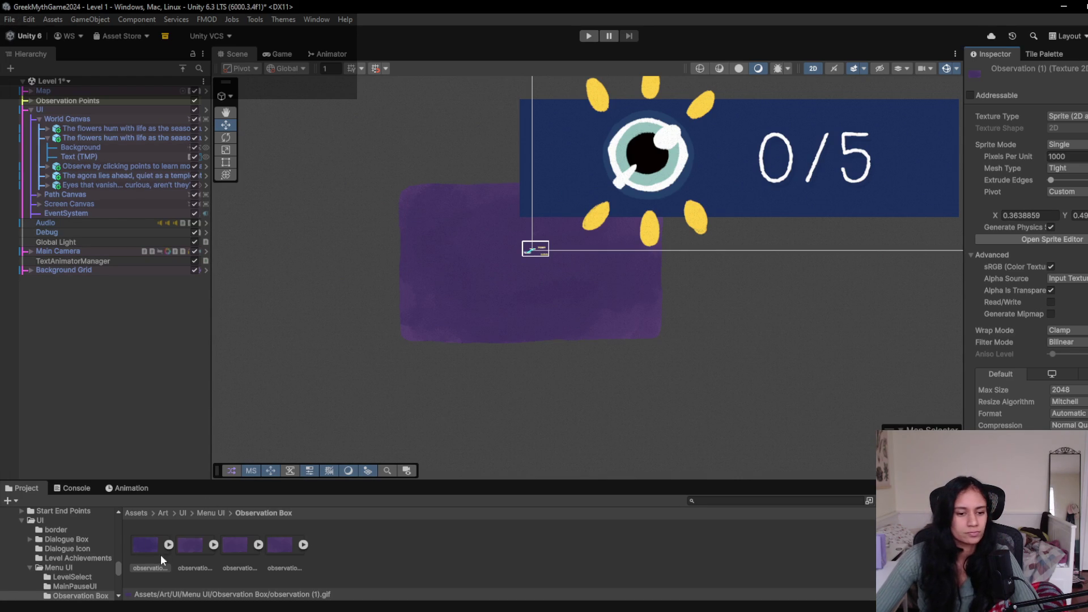
double_click(192, 554)
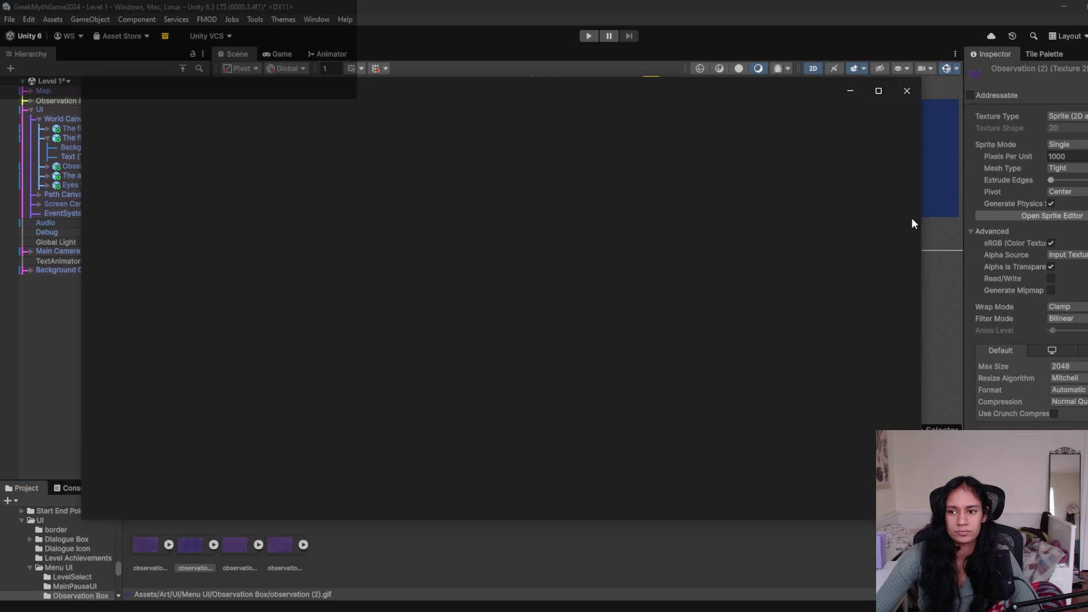
- Set observation (2).gif's pivot to Custom (X 0.3638859) and apply
left_click(907, 91)
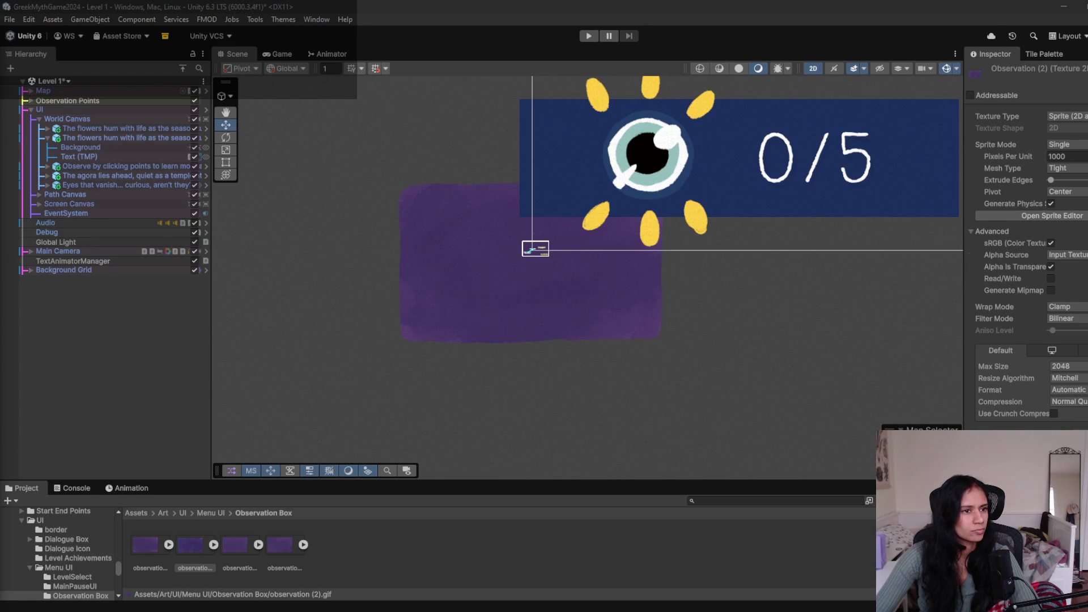
left_click(1066, 192)
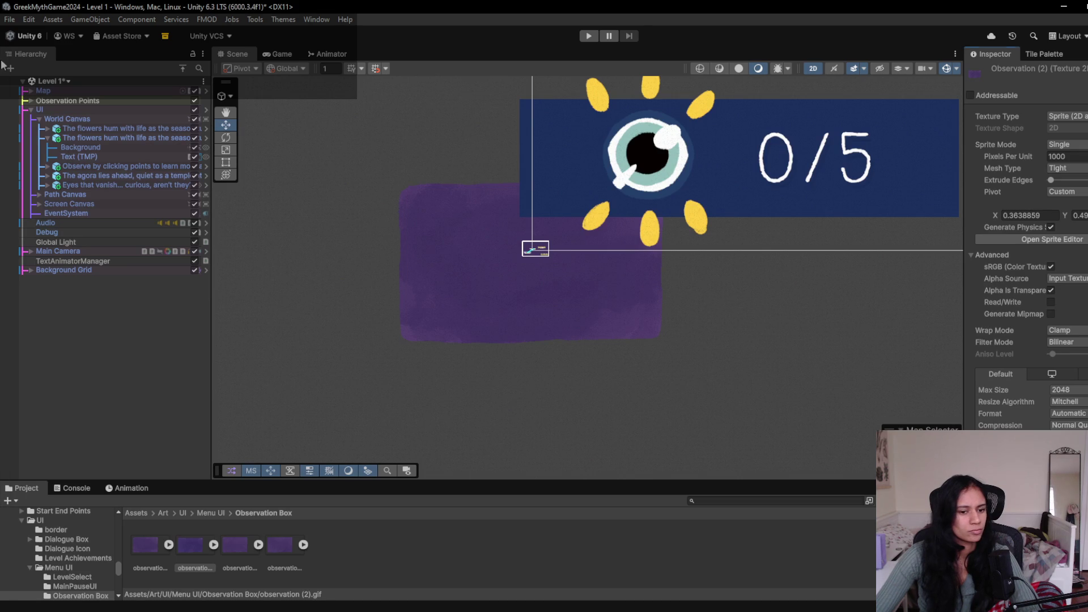
mouse_move(300, 606)
left_click(532, 538)
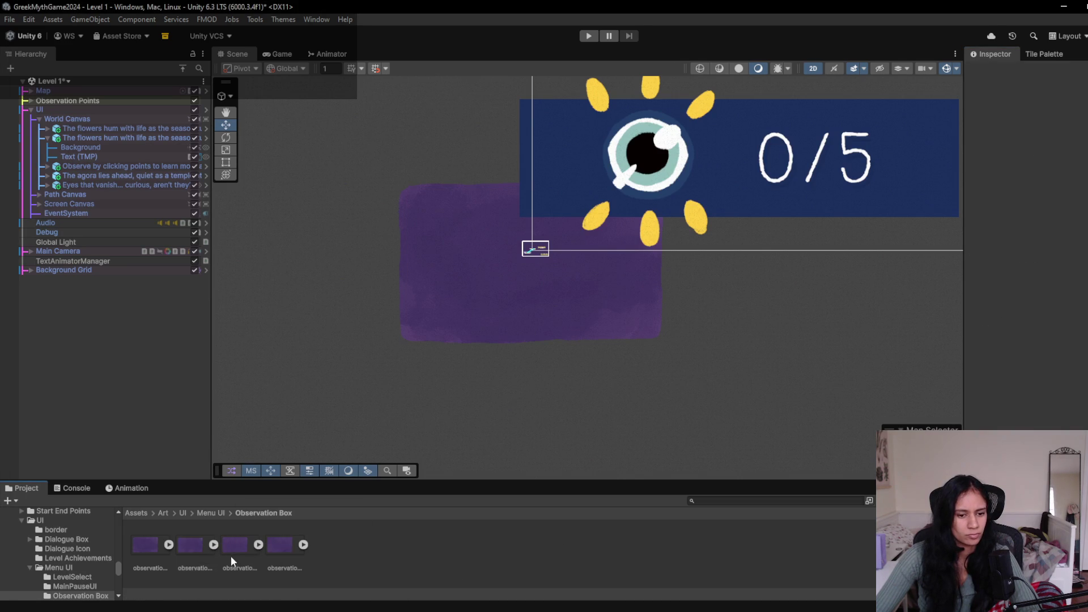
- Drag the observation (2) sprite into the Level 1 scene and frame it
left_click(214, 545)
left_click(236, 549)
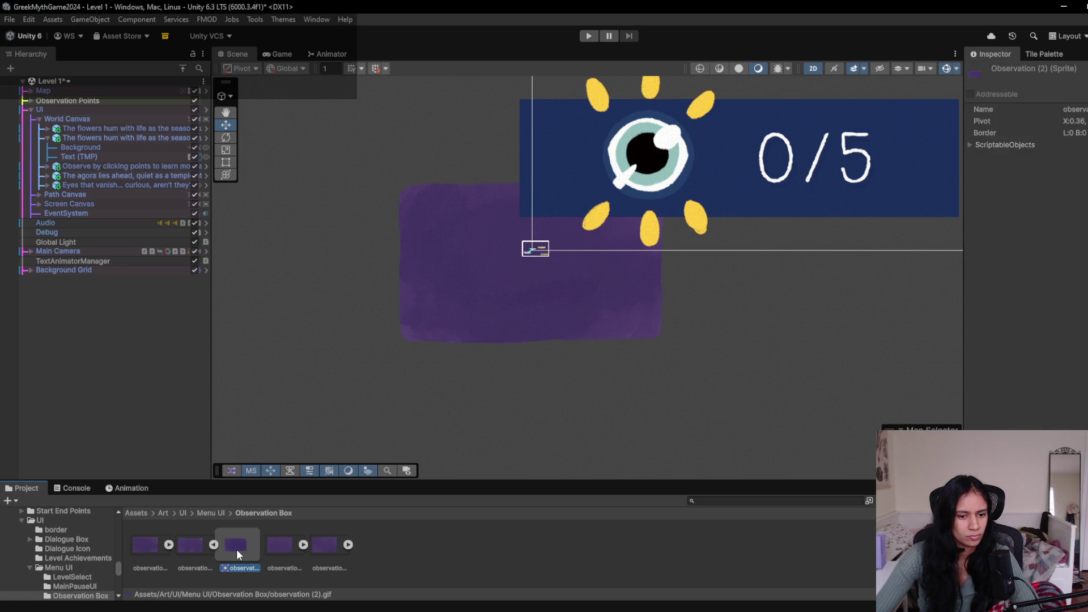
mouse_move(235, 550)
left_mouse_down()
mouse_move(564, 396)
mouse_move(333, 393)
mouse_move(349, 332)
left_mouse_up()
left_click_drag(522, 275, 534, 248)
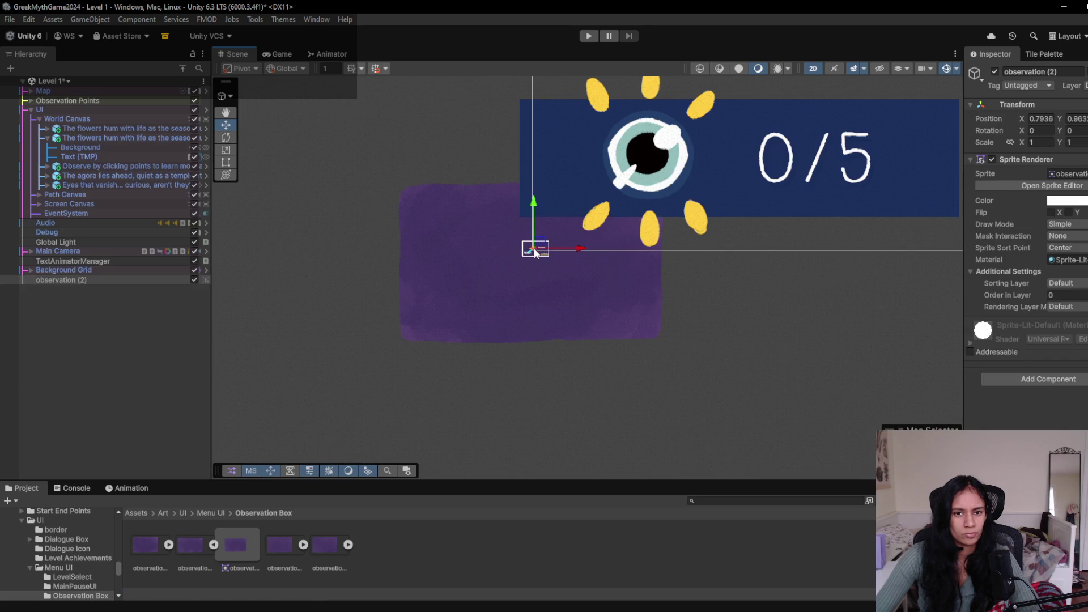
key("f")
scroll(215, 272, "down", 3)
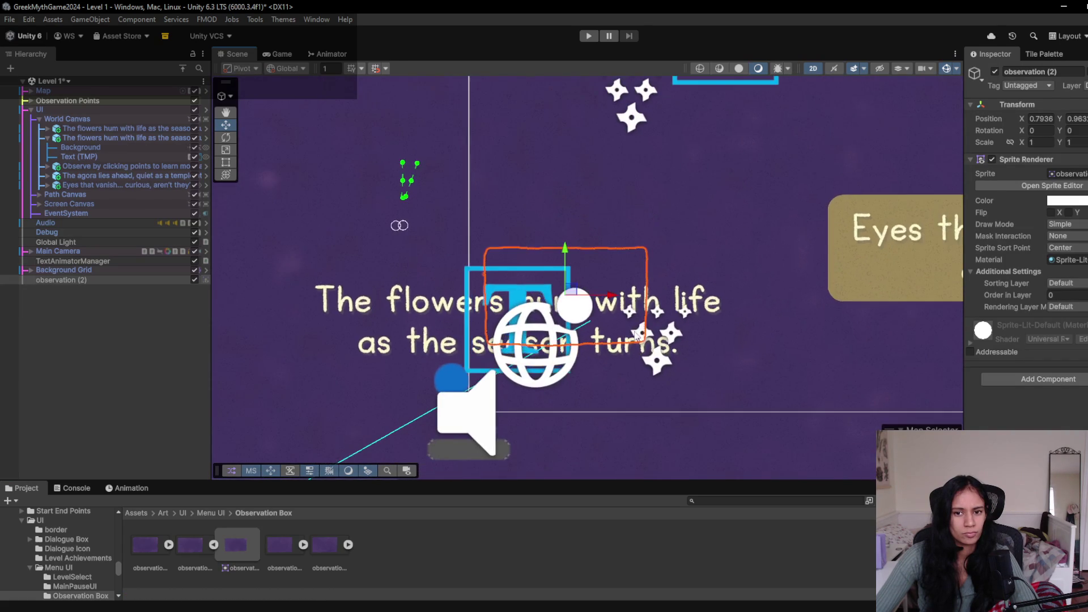
- Hide the dialogue Background and put observation (2) on Foreground, scaled 2.8828 at 2.05, 2.95
left_click(90, 280)
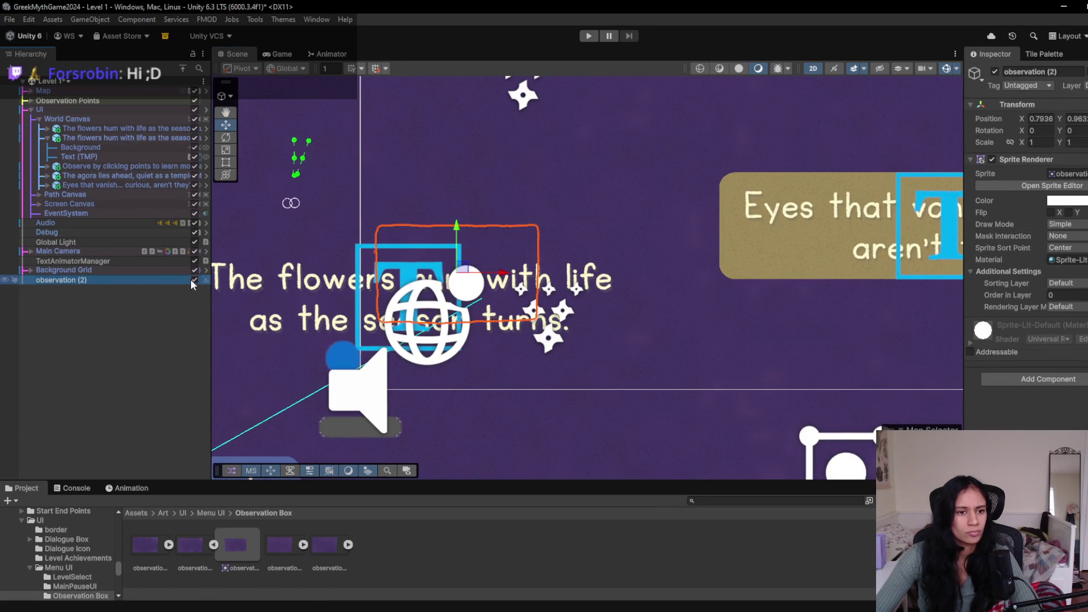
left_click(193, 148)
scroll(543, 380, "down", 5)
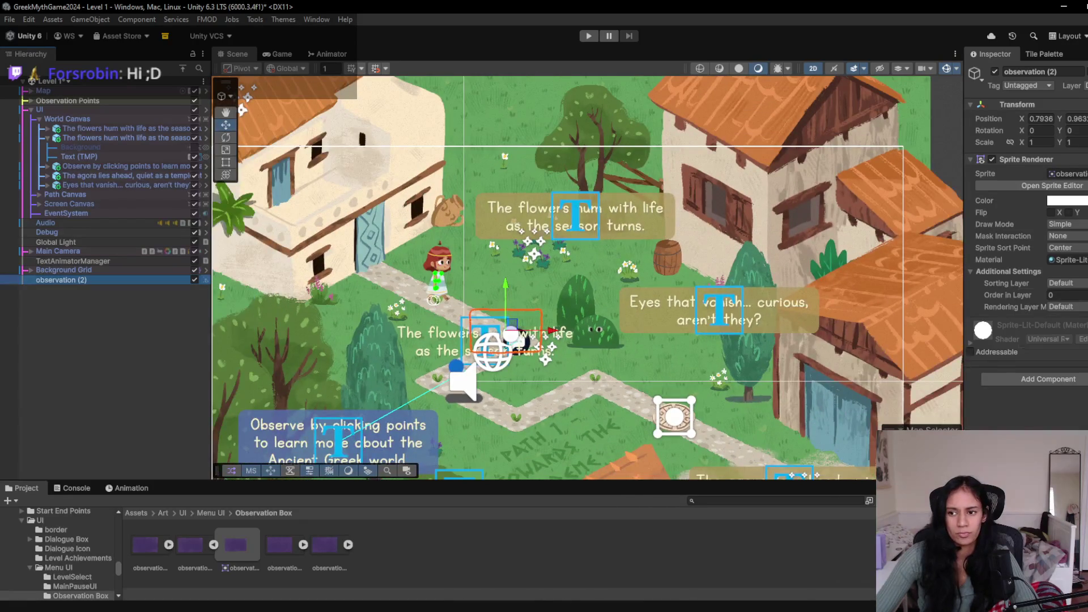
left_click(1066, 283)
left_click(1054, 309)
mouse_move(510, 324)
left_mouse_down()
mouse_move(598, 298)
mouse_move(579, 303)
left_mouse_up()
left_click_drag(524, 331, 582, 223)
key("r")
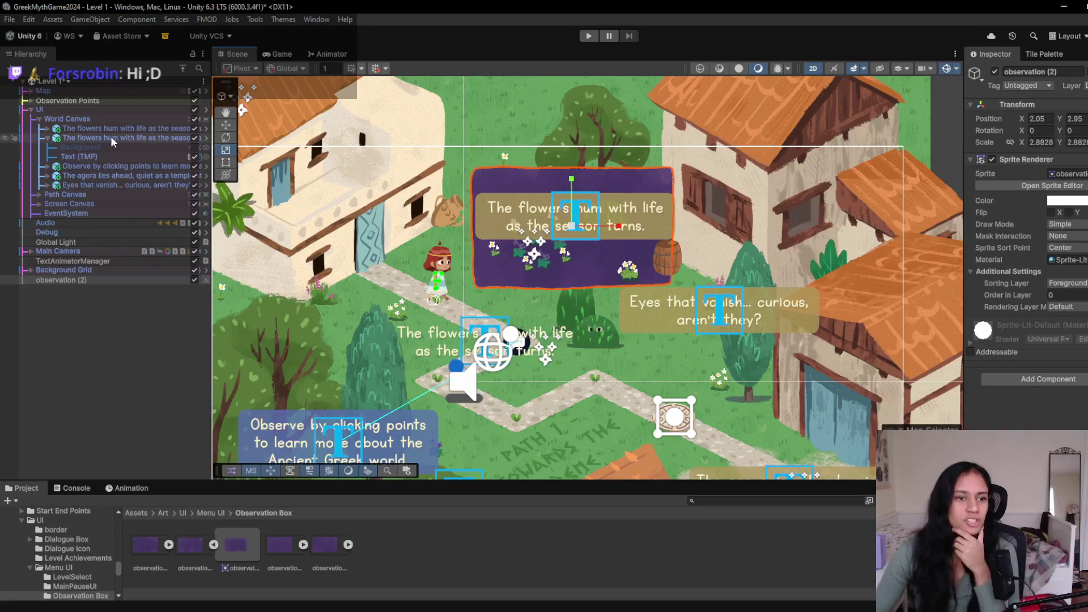
- Inspect the flowers dialogue's children and preview the level in the Game view
left_click(80, 147)
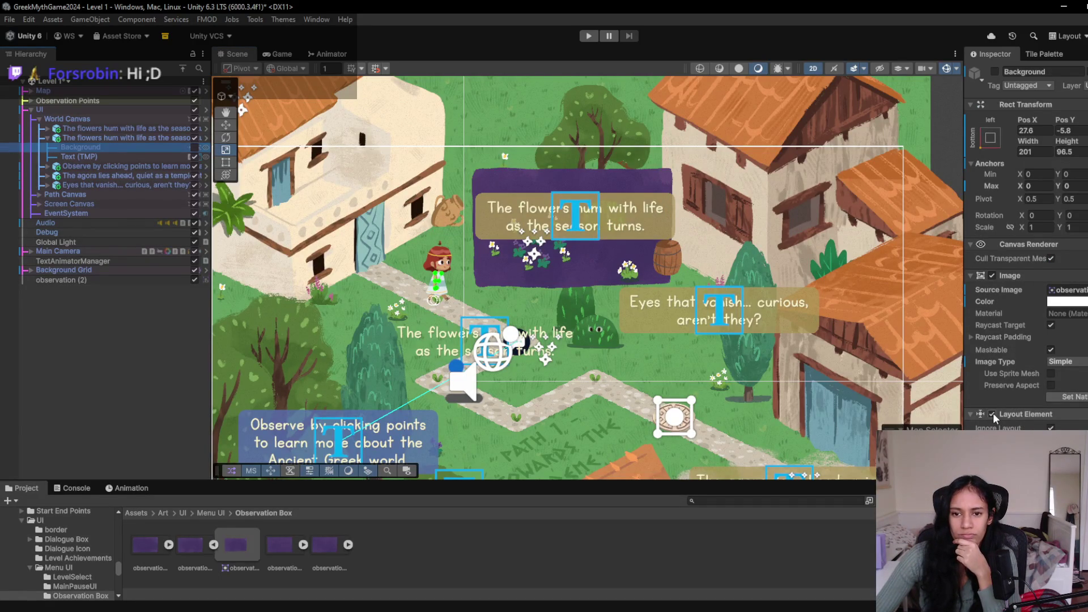
left_click(80, 157)
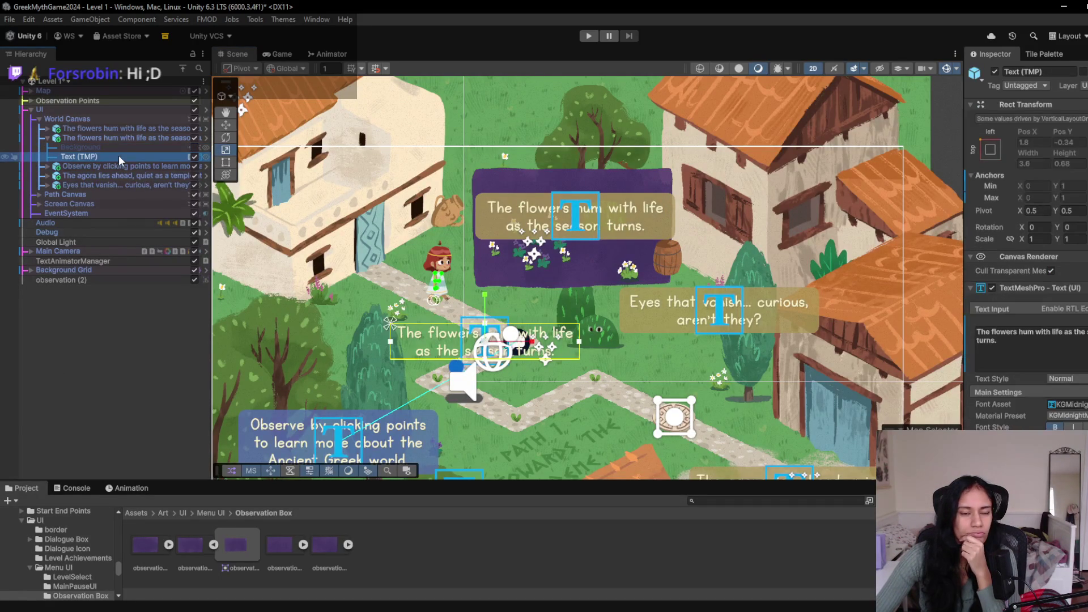
left_click(125, 147)
left_click(128, 138)
left_click(137, 128)
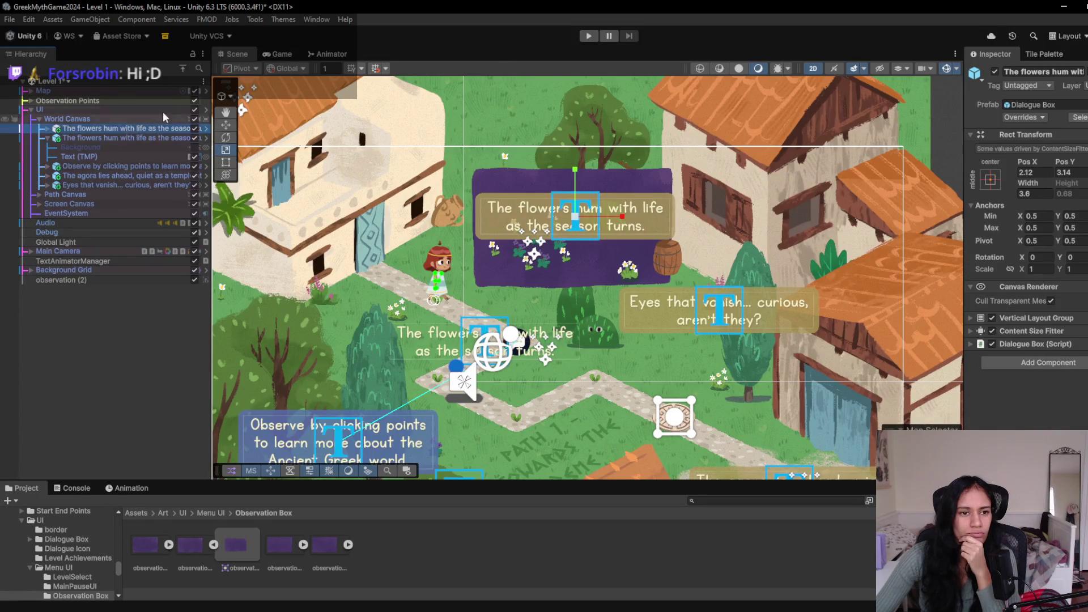
left_click(282, 54)
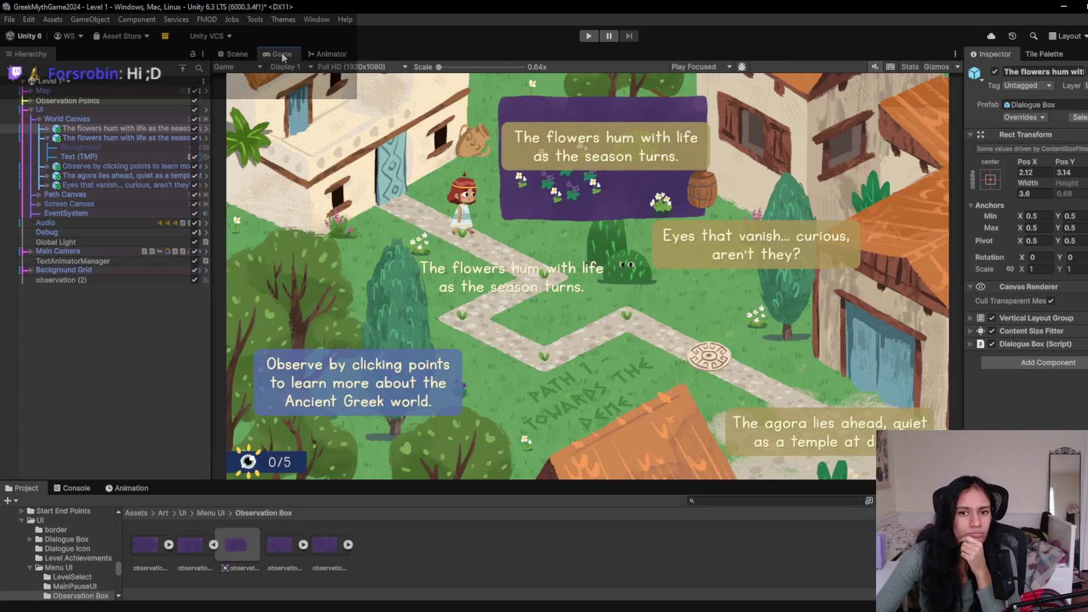
left_click(237, 54)
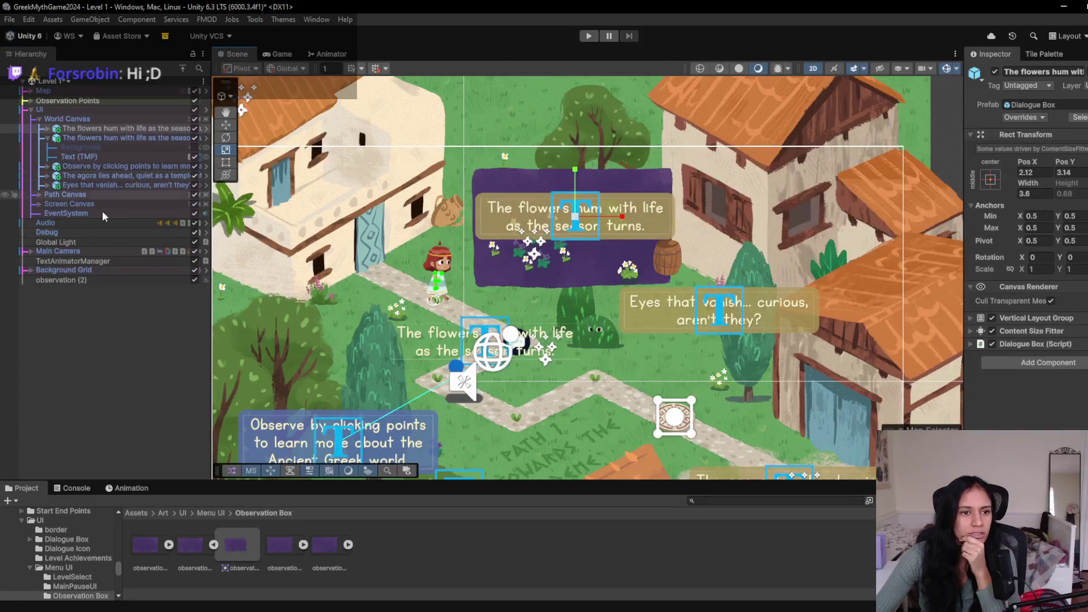
- Disable observation (2) and make the observation (1) sprite Background's sliced Source Image
left_click(194, 280)
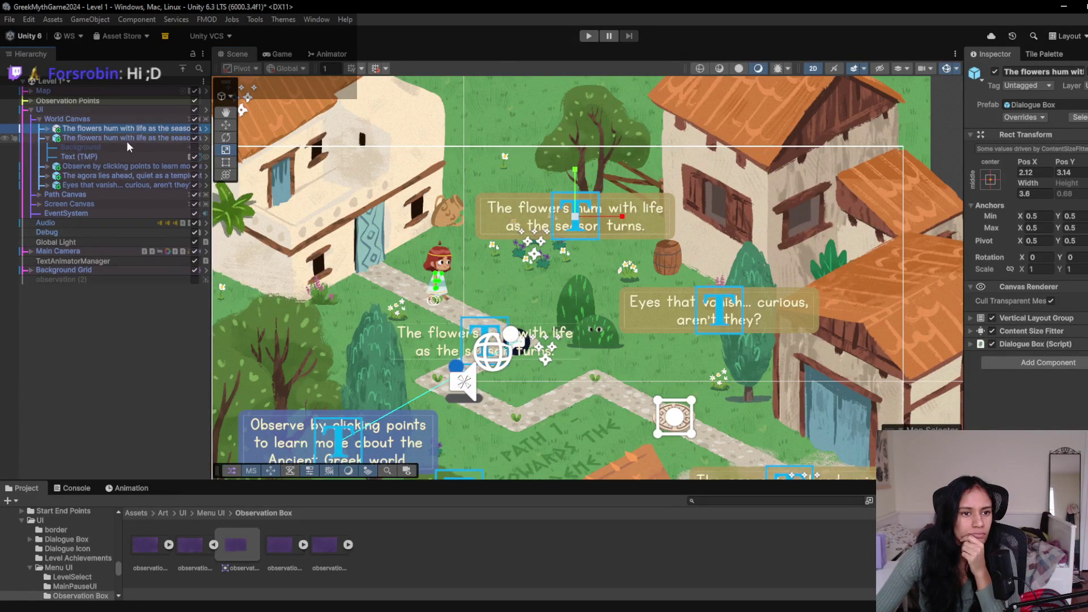
left_click(111, 147)
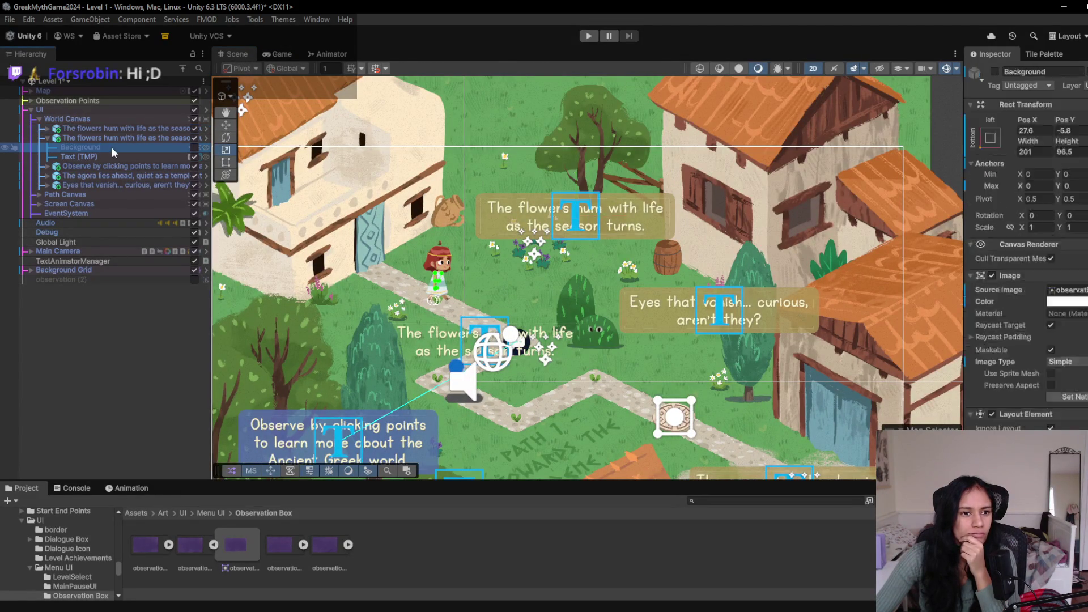
left_click(169, 545)
left_click_drag(187, 550, 1065, 290)
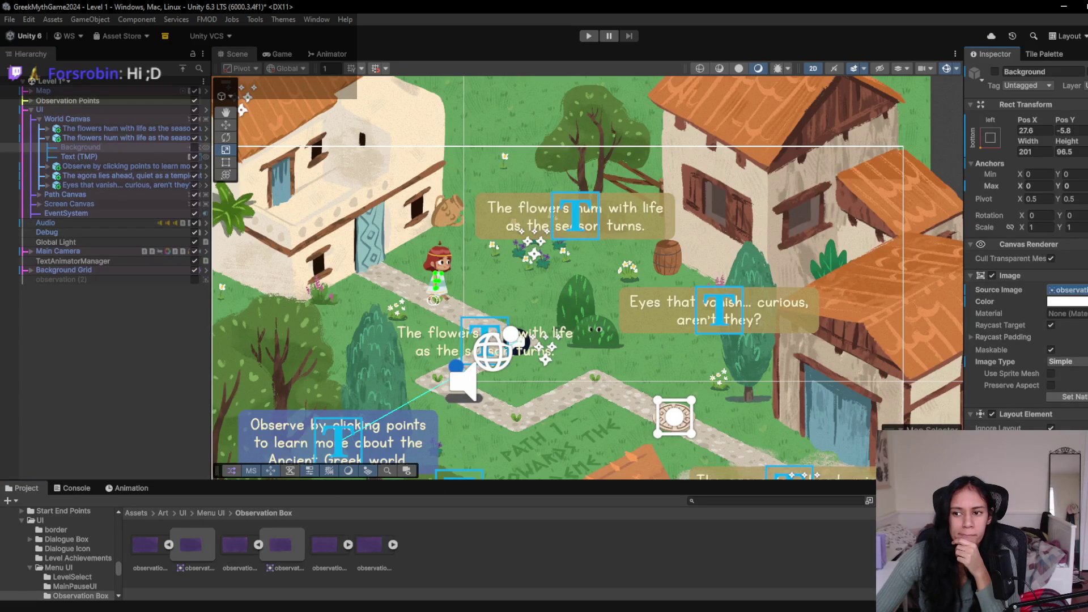
left_click(194, 147)
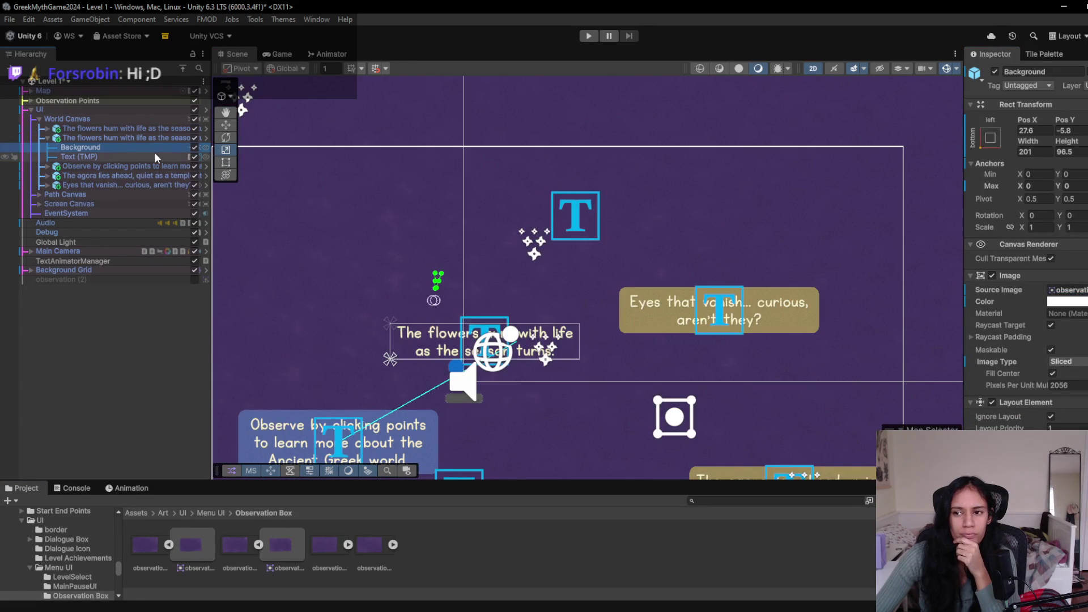
- Set the dialogue Background's uniform scale back to 1
left_click(1010, 227)
left_click_drag(1022, 227, 930, 224)
left_click_drag(815, 232, 784, 225)
left_click(1039, 226)
type("1")
key("Return")
scroll(574, 308, "down", 5)
scroll(572, 318, "up", 10)
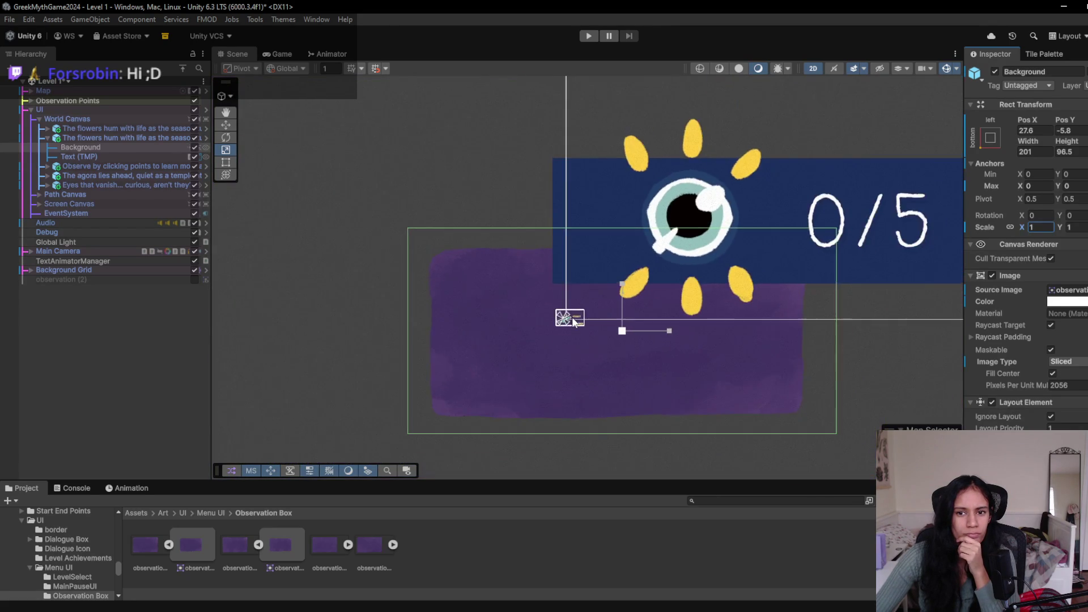
scroll(573, 322, "up", 4)
scroll(573, 321, "up", 3)
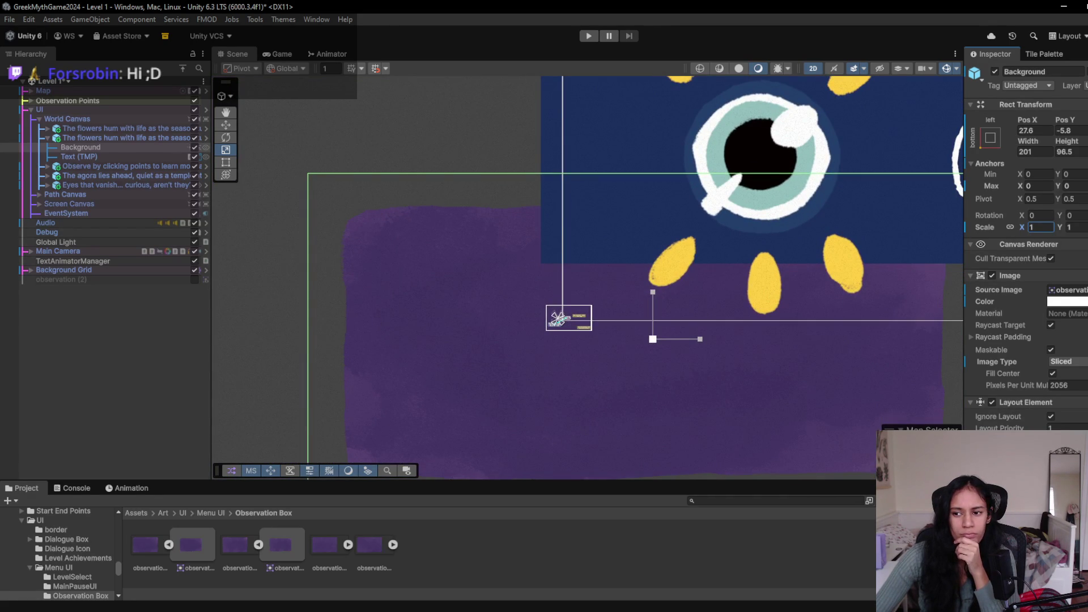
- Reset Background's Rect Transform to a centred 100 by 100 box at 0, 0
left_click(95, 138)
left_click(99, 147)
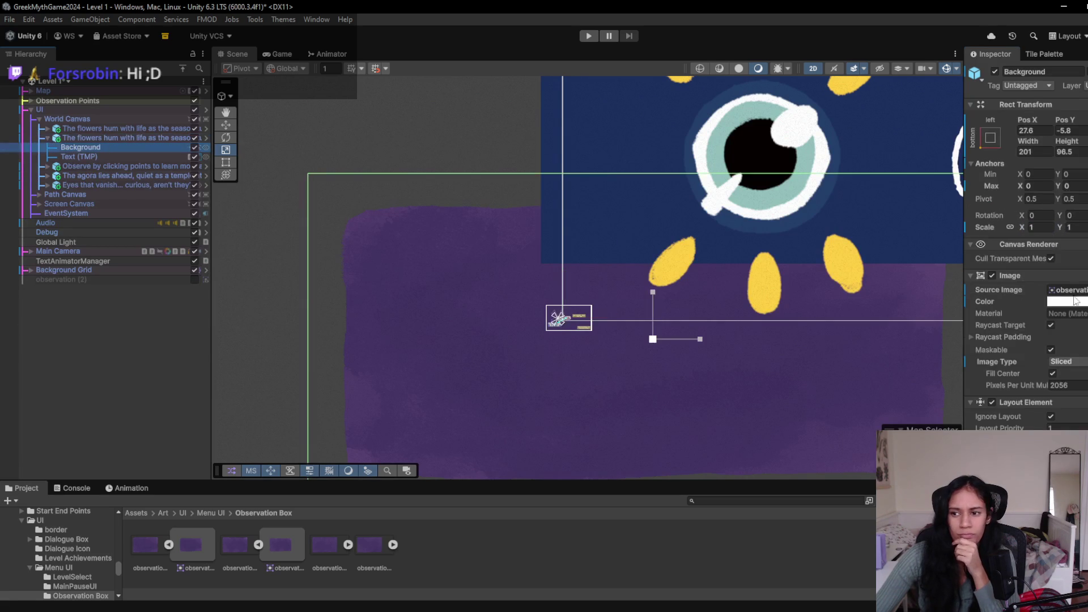
scroll(883, 343, "right", 3)
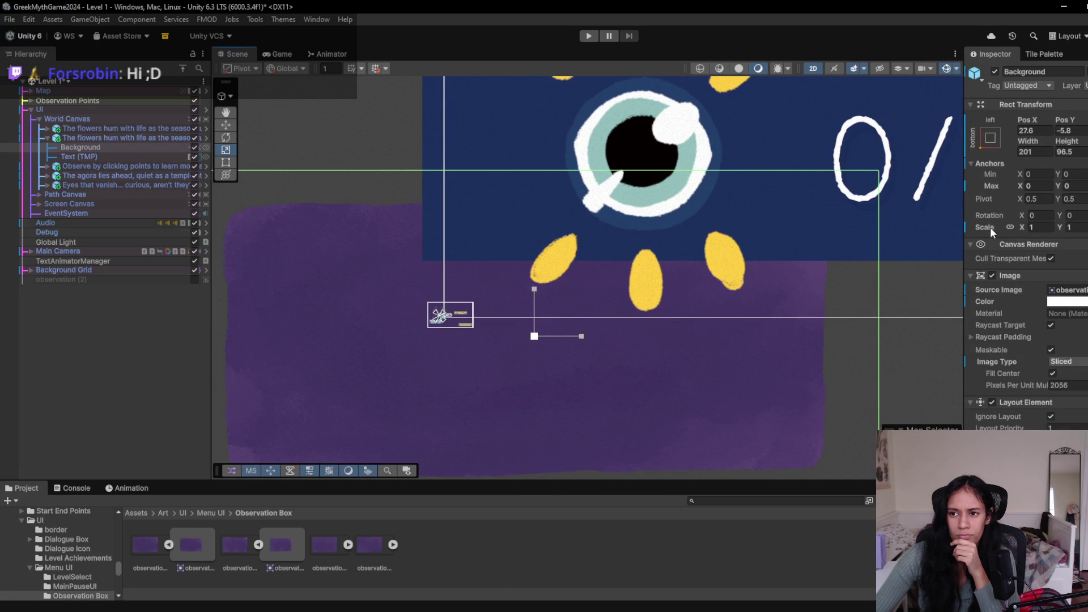
right_click(1035, 106)
left_click(1047, 114)
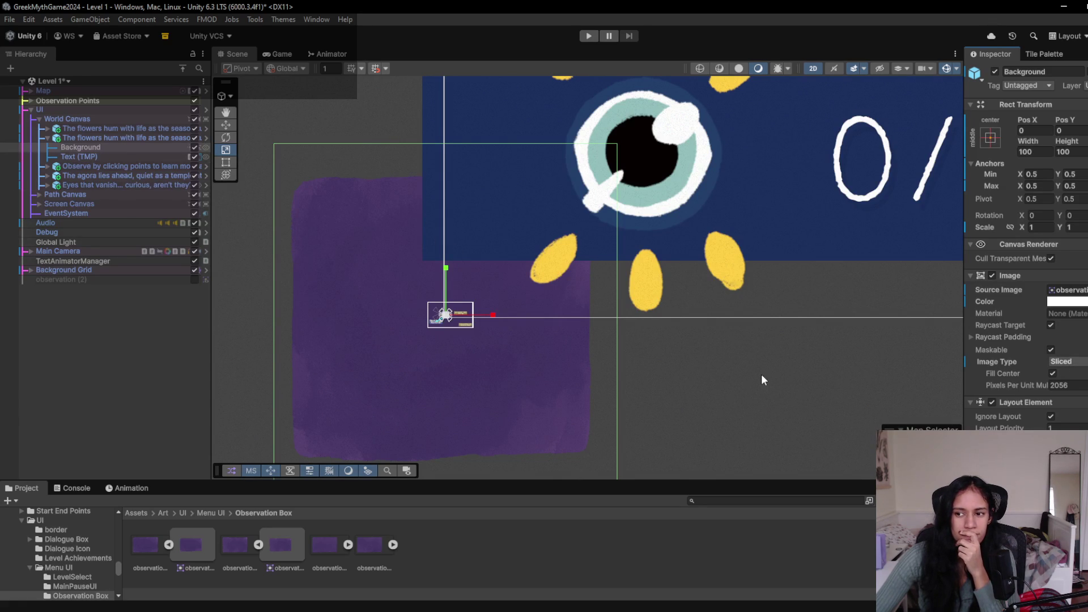
- Undo the recent Background changes
left_click(169, 544)
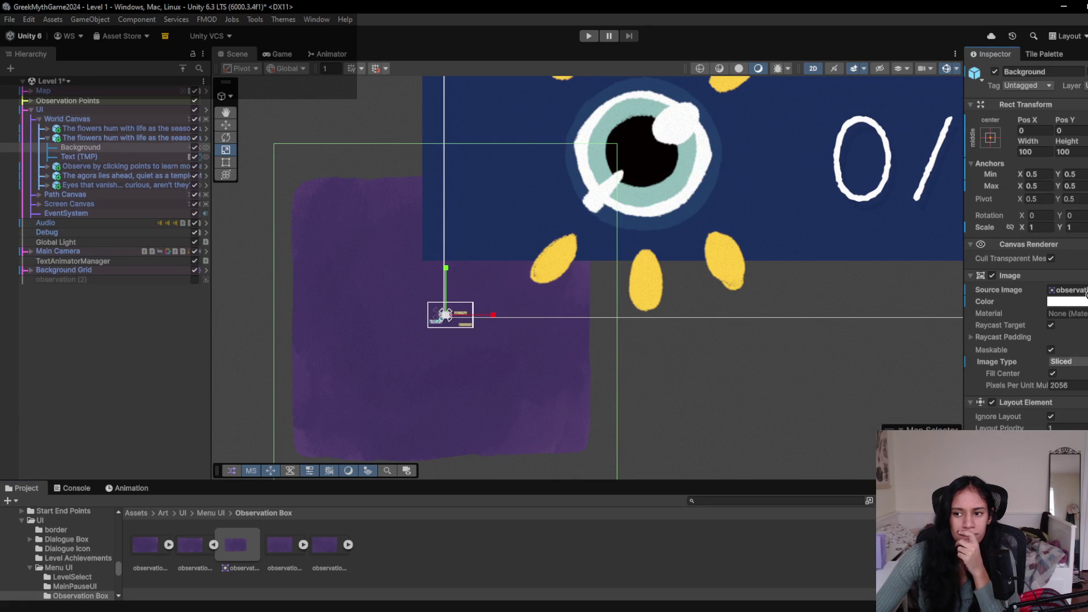
left_click(170, 545)
key("ctrl+z")
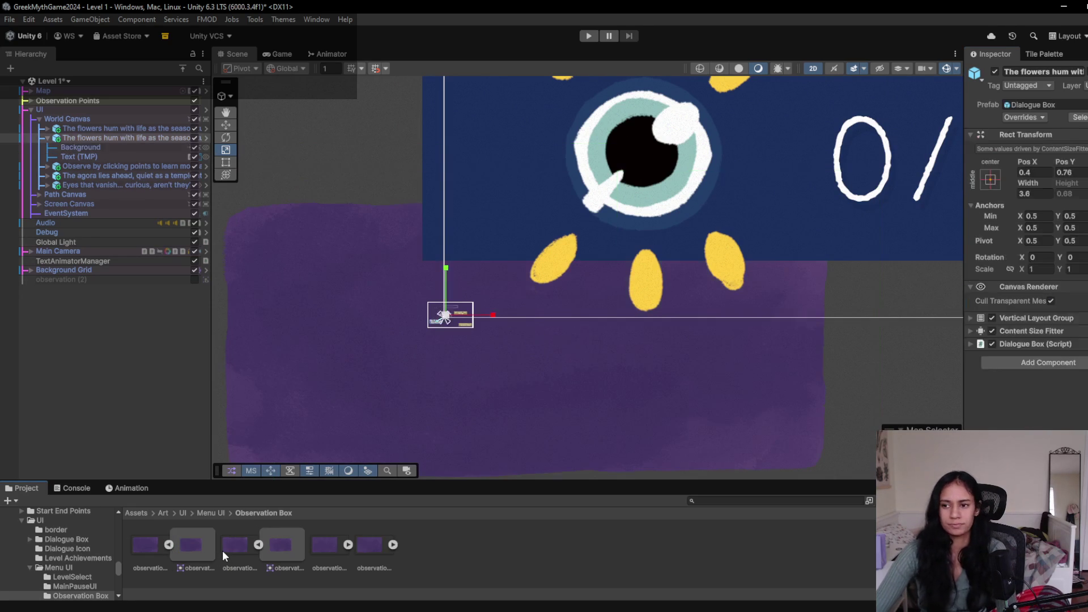
key("ctrl+z")
key("ctrl+z")
key("ctrl+z")
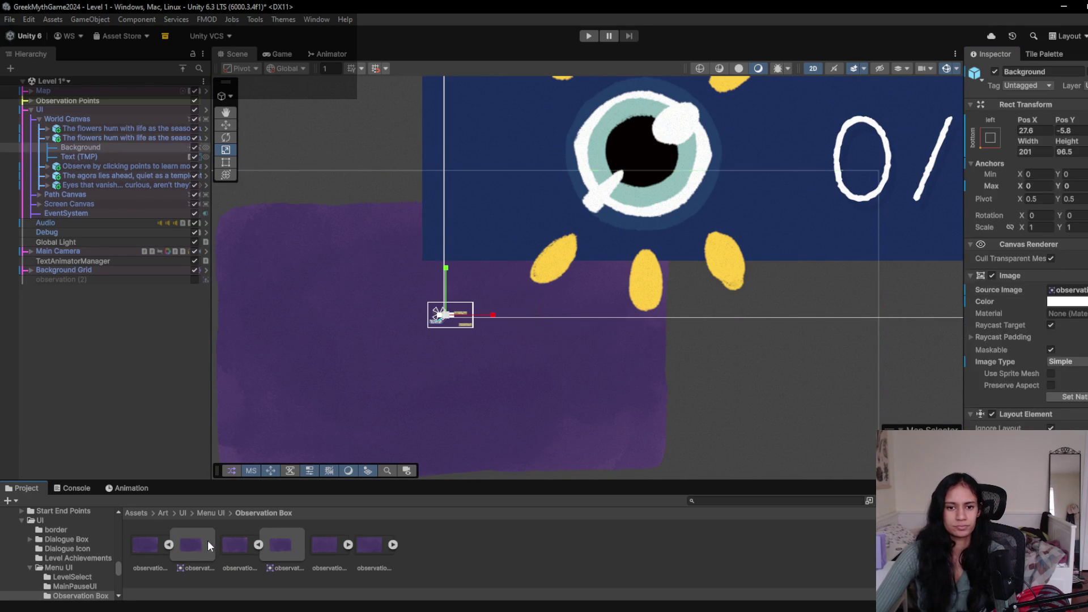
- Move the duplicate flowers dialogue box down-left below the original, to 1.011, 1.935
left_click(94, 138)
key("Delete")
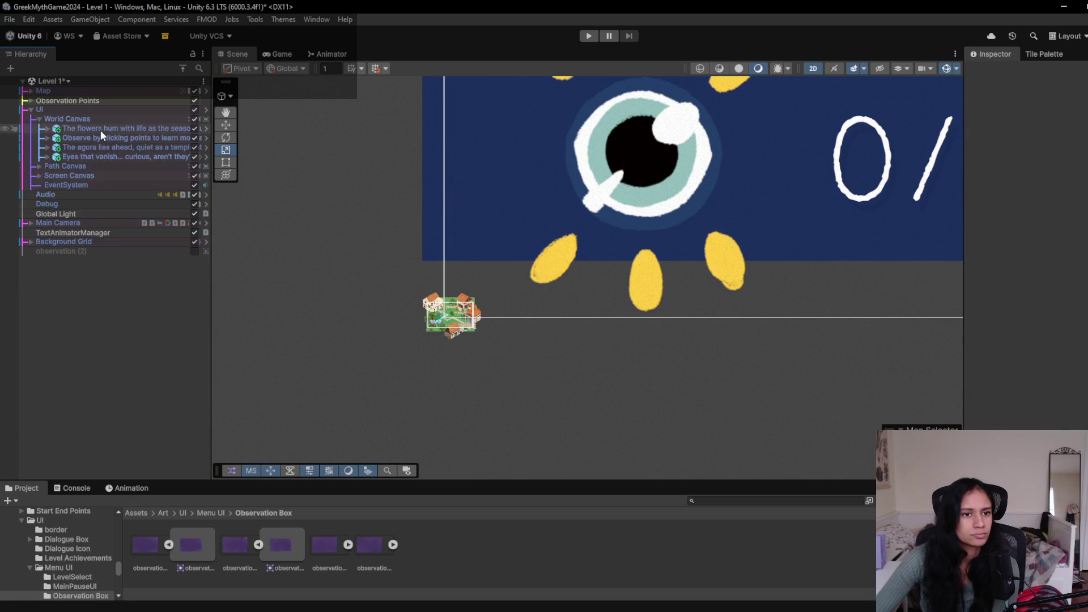
key("ctrl+z")
key("f")
key("w")
mouse_move(589, 261)
left_mouse_down()
mouse_move(566, 269)
mouse_move(510, 369)
left_mouse_up()
scroll(510, 365, "down", 3)
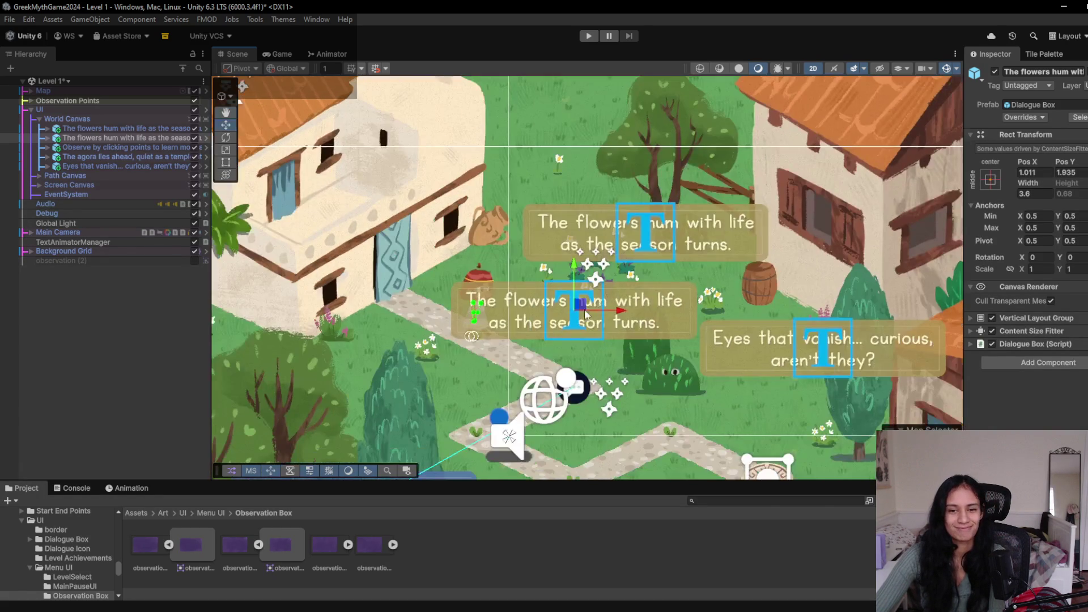
- Frame the dialogue boxes in view and expand the observation (1) asset's sprites
mouse_move(590, 314)
left_mouse_down()
mouse_move(520, 333)
mouse_move(552, 338)
left_mouse_up()
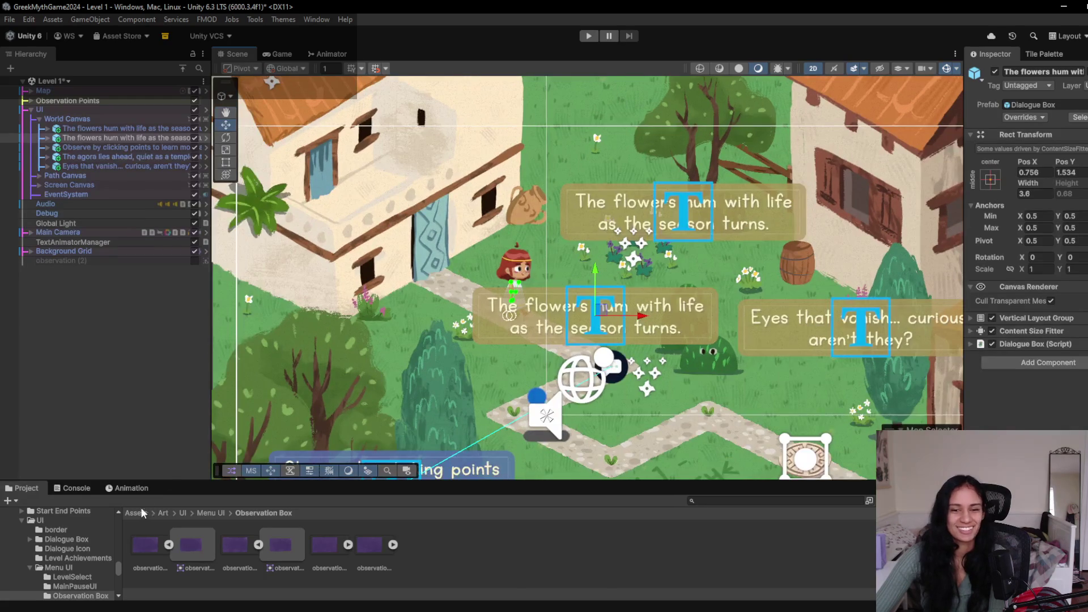
left_click(169, 545)
left_click(169, 546)
left_click(169, 546)
left_click(168, 546)
mouse_move(142, 543)
left_mouse_down()
mouse_move(1069, 307)
mouse_move(414, 542)
left_mouse_up()
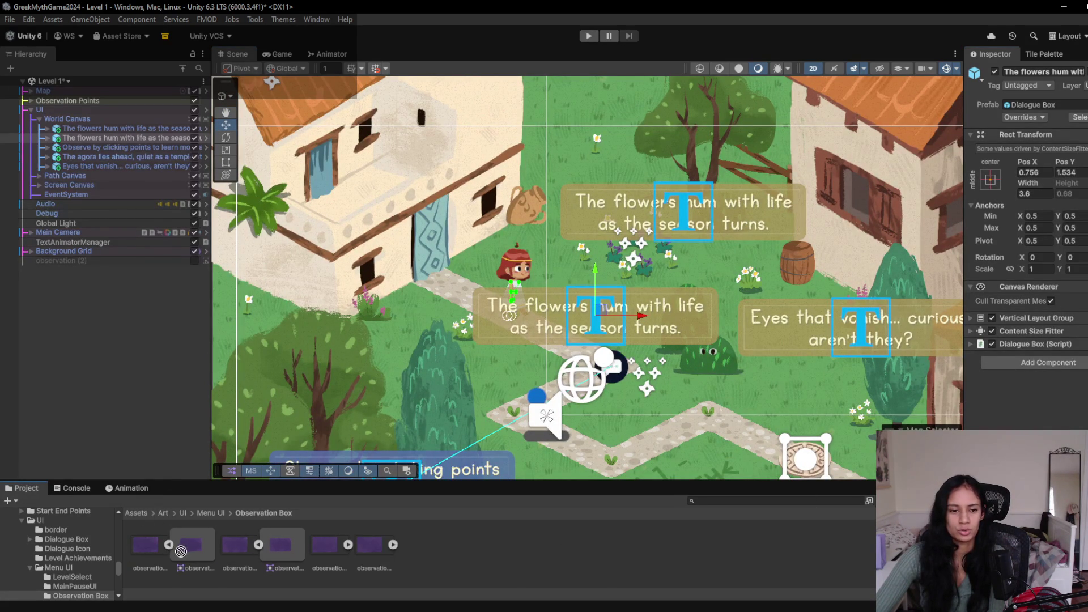
- Recolour the duplicate box's Background in the colour picker and nudge its pixels-per-unit multiplier
left_click(73, 147)
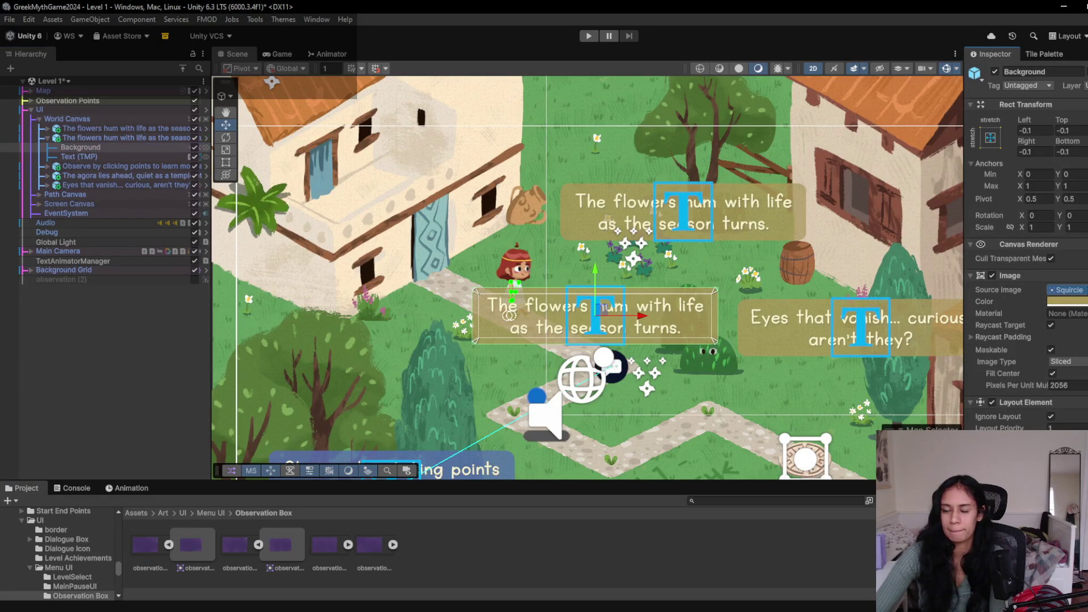
left_click(1071, 301)
mouse_move(1059, 379)
left_mouse_down()
mouse_move(989, 316)
mouse_move(1002, 363)
left_mouse_up()
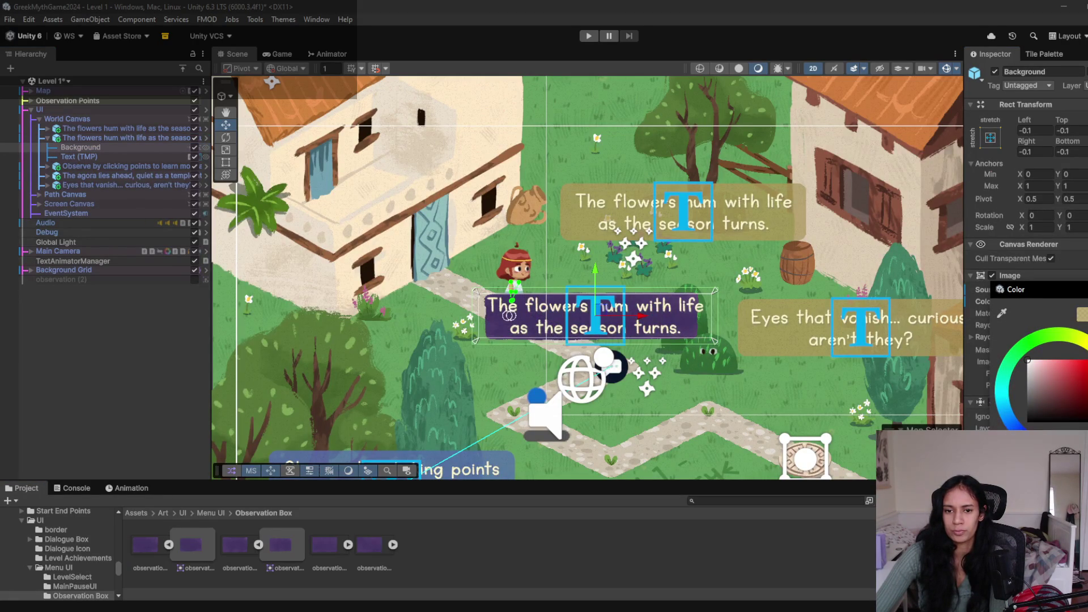
left_click(400, 389)
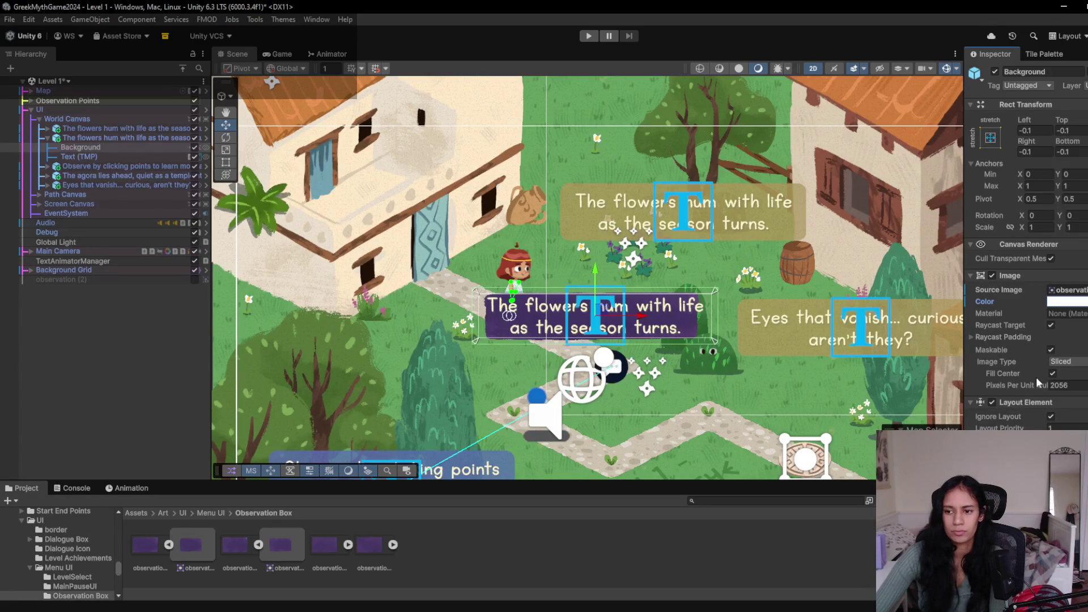
mouse_move(1033, 384)
left_mouse_down()
mouse_move(1087, 392)
mouse_move(1022, 397)
left_mouse_up()
left_click(95, 137)
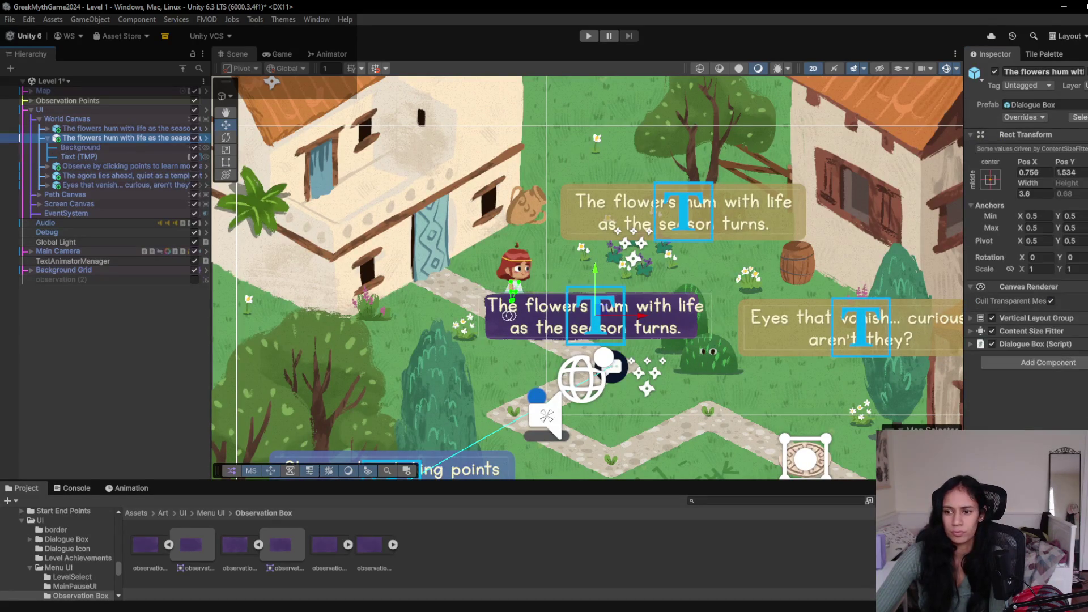
- Try Vertical Layout Group Padding Left and Spacing, leave them at 0, and view the Game tab
left_click(1039, 319)
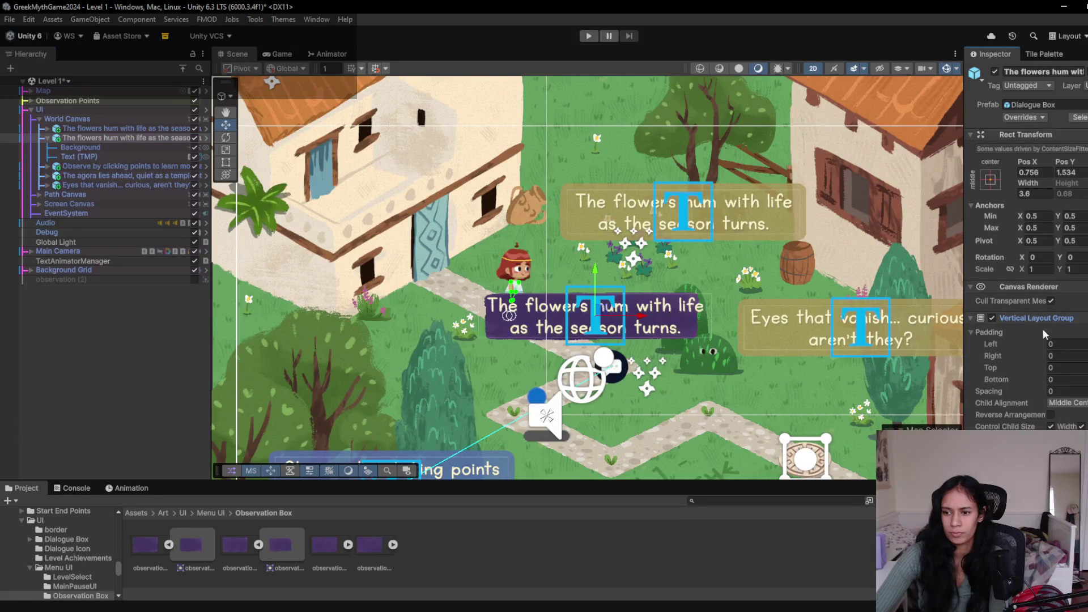
left_click_drag(1025, 344, 1041, 338)
left_click(1077, 344)
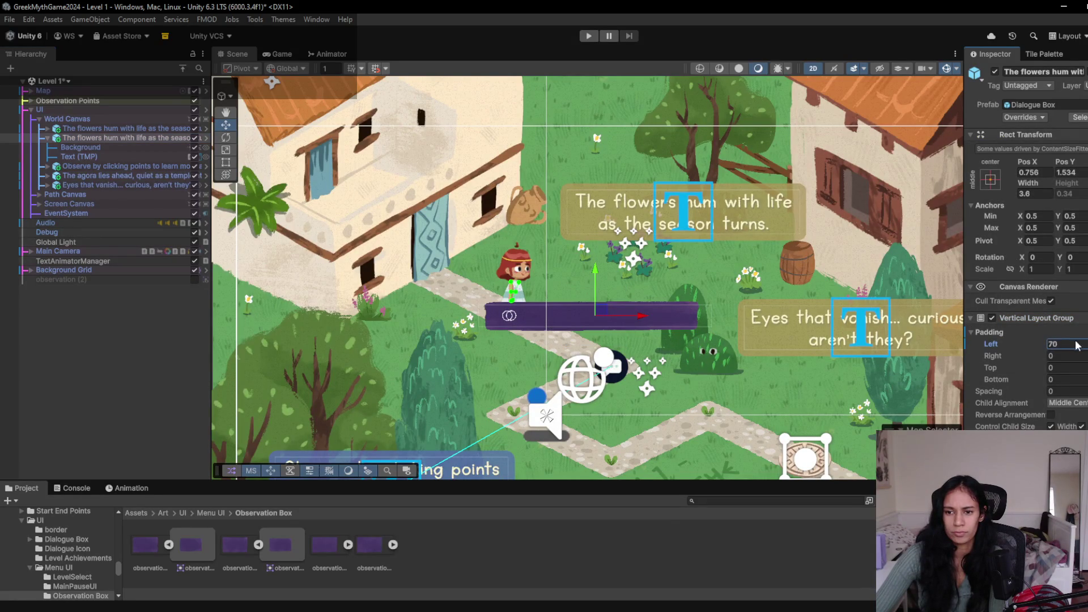
type("0")
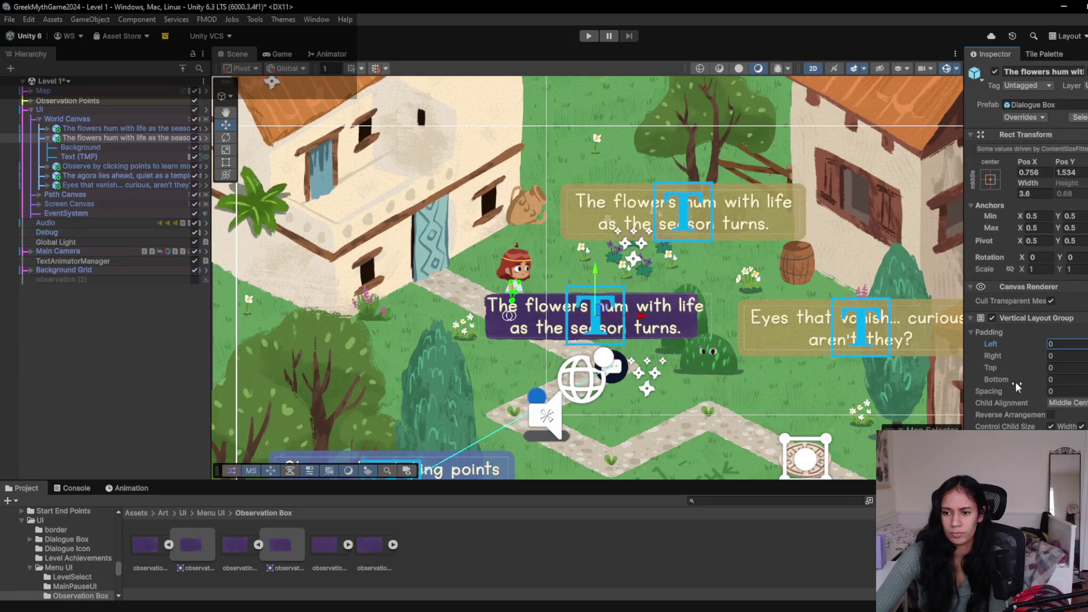
left_click_drag(1022, 393, 1041, 393)
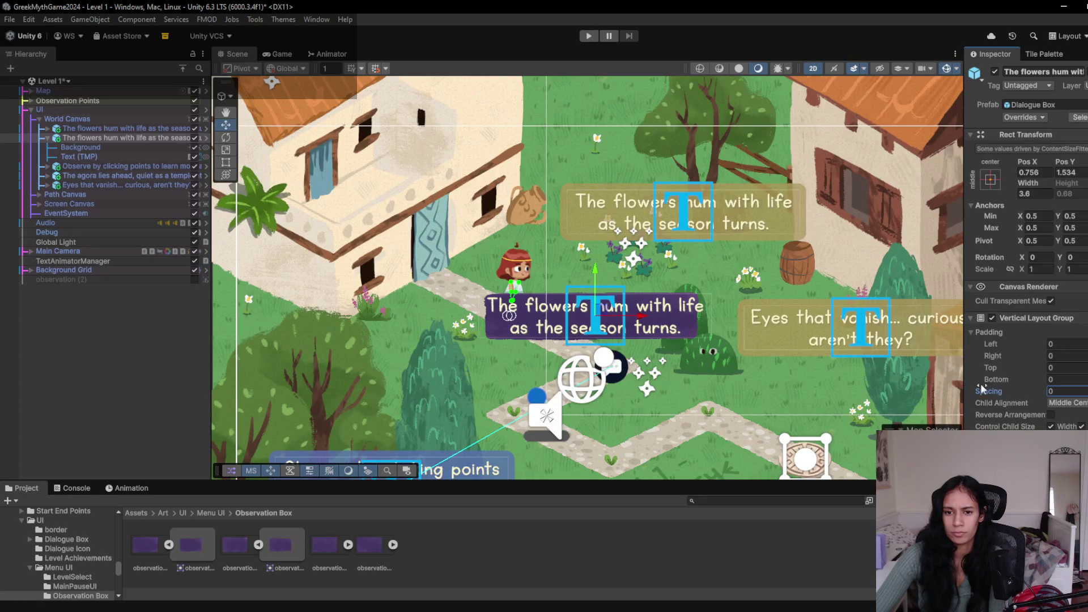
left_click(283, 53)
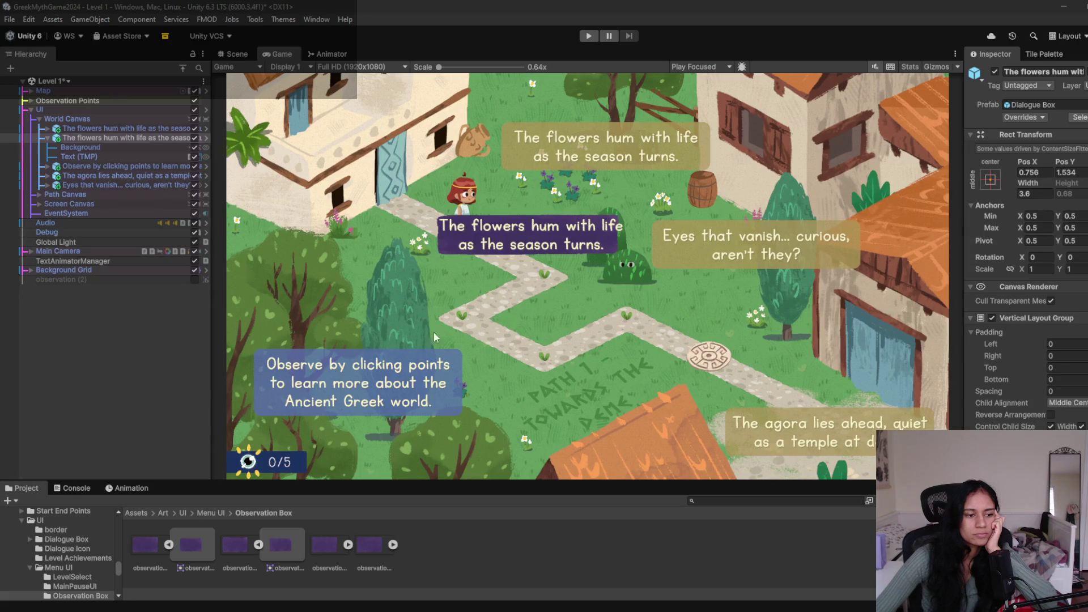
left_click(147, 145)
left_click(148, 138)
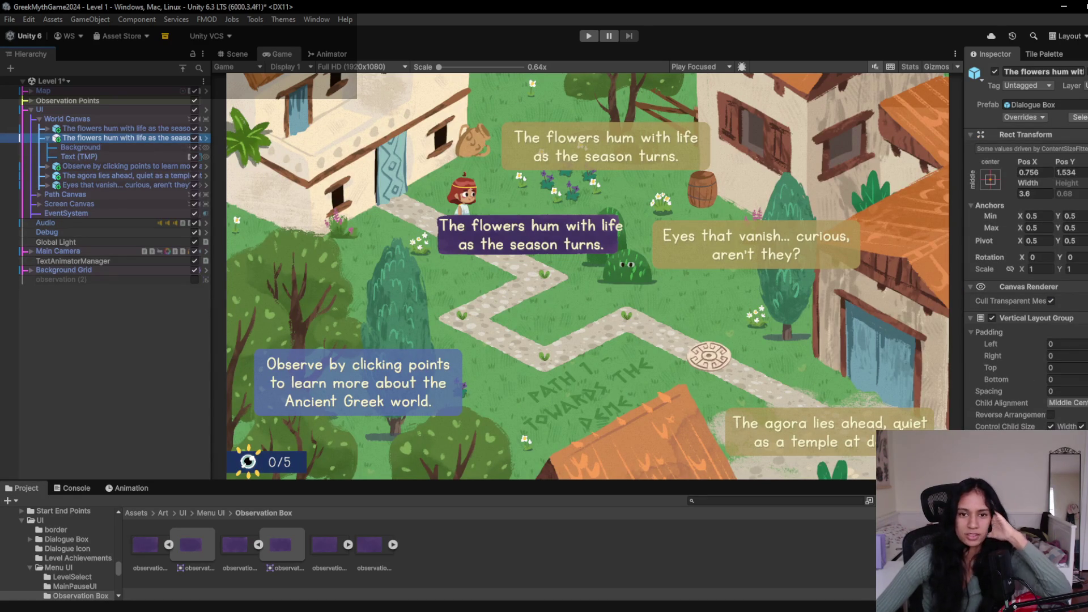
mouse_move(1011, 342)
left_mouse_down()
mouse_move(1024, 340)
mouse_move(1011, 339)
left_mouse_up()
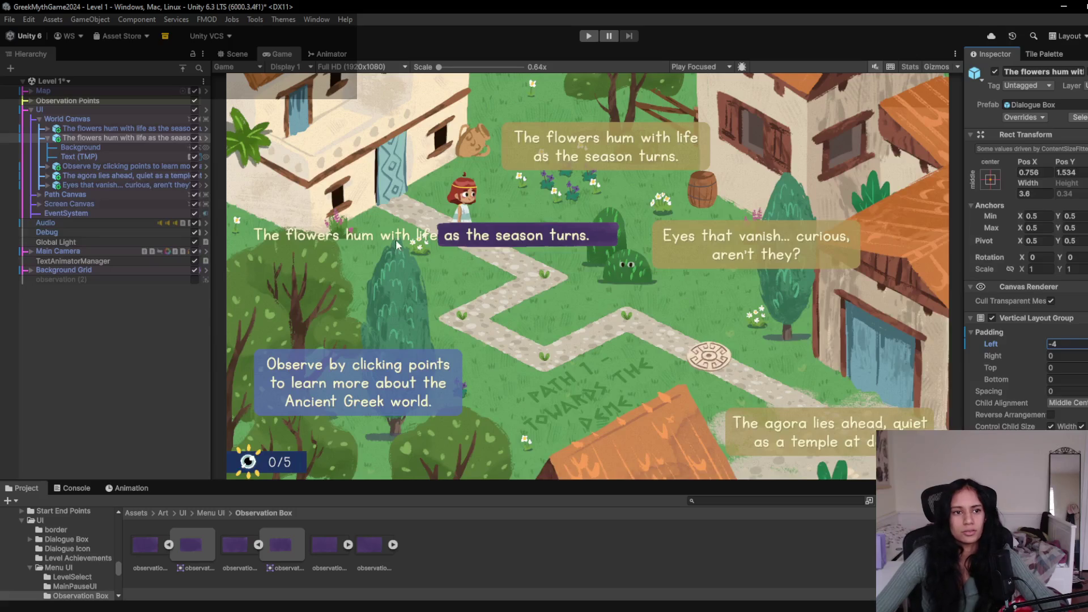
left_click(100, 149)
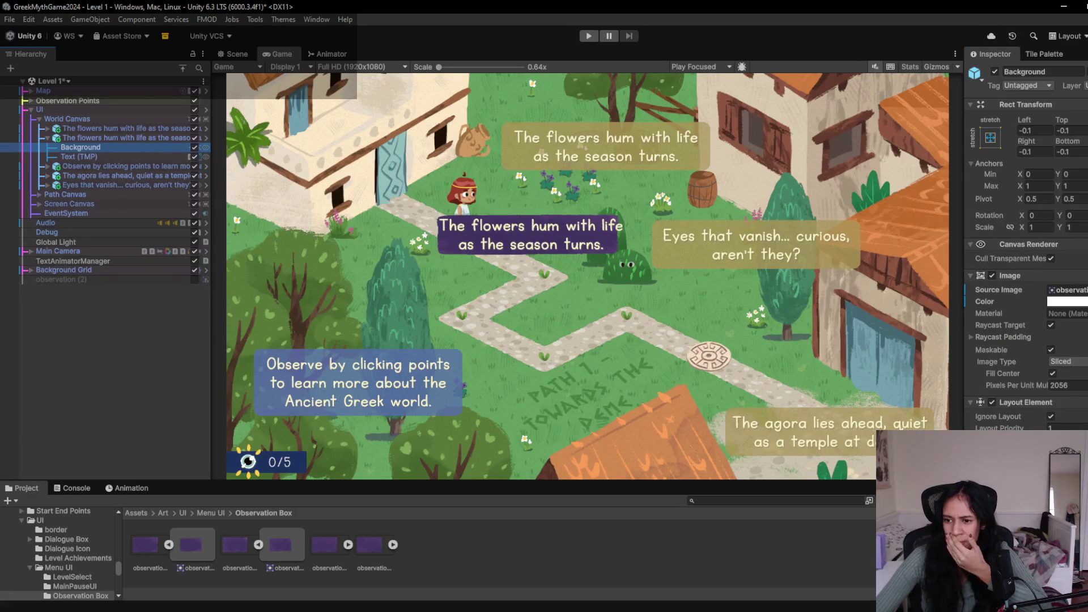
left_click(971, 336)
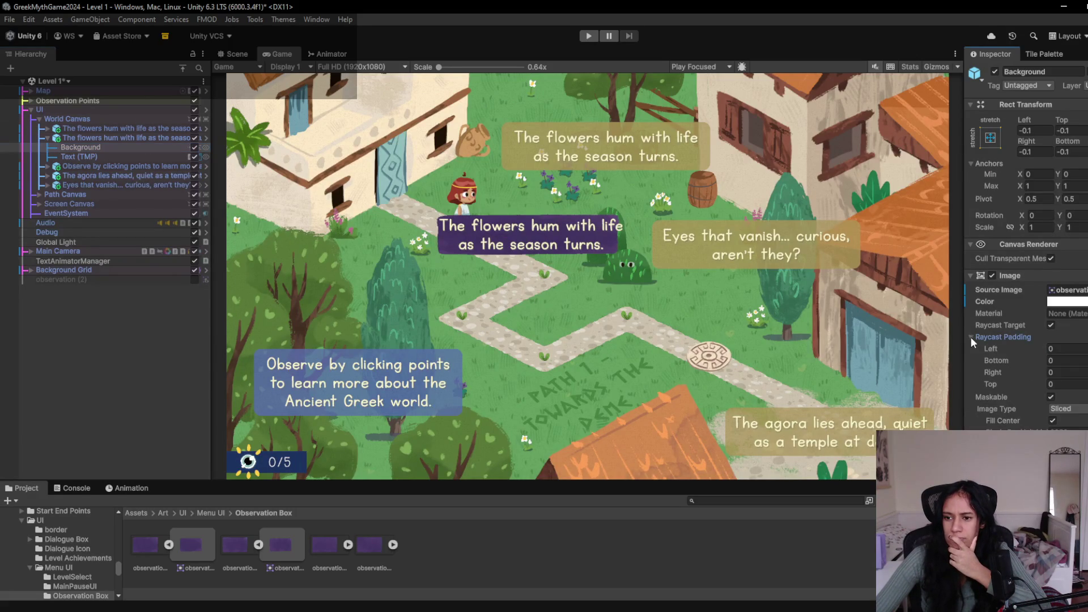
left_click_drag(991, 349, 1040, 349)
key("ctrl+z")
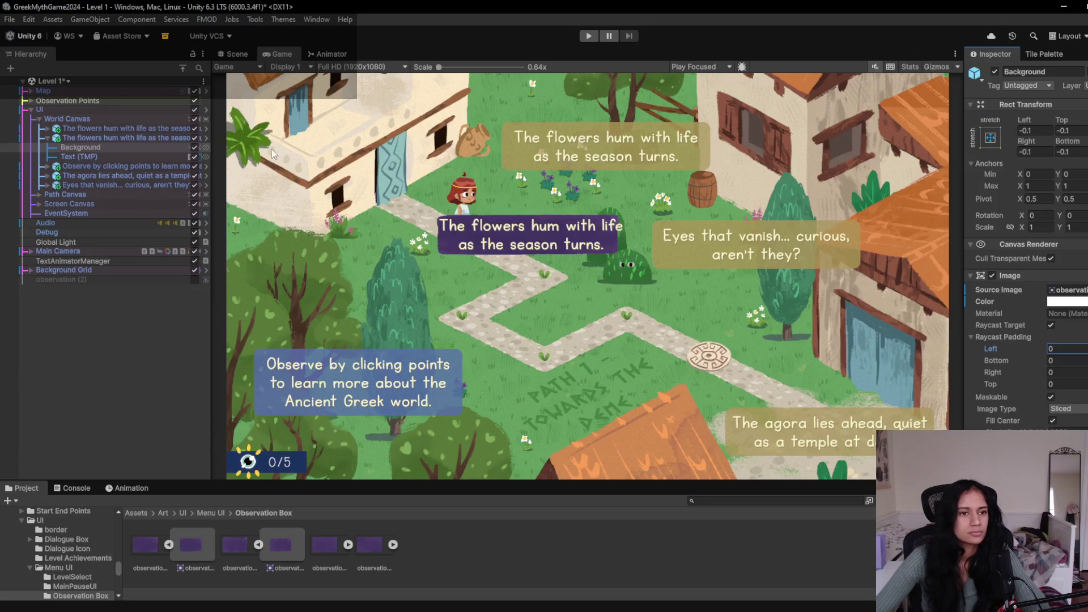
left_click(91, 140)
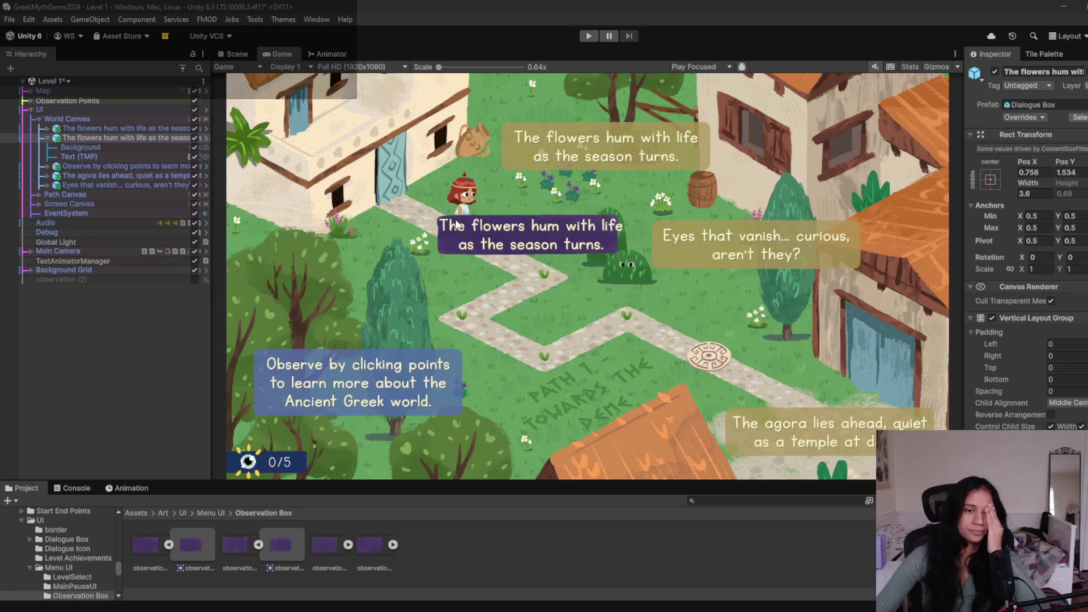
left_click(106, 148)
left_click(108, 138)
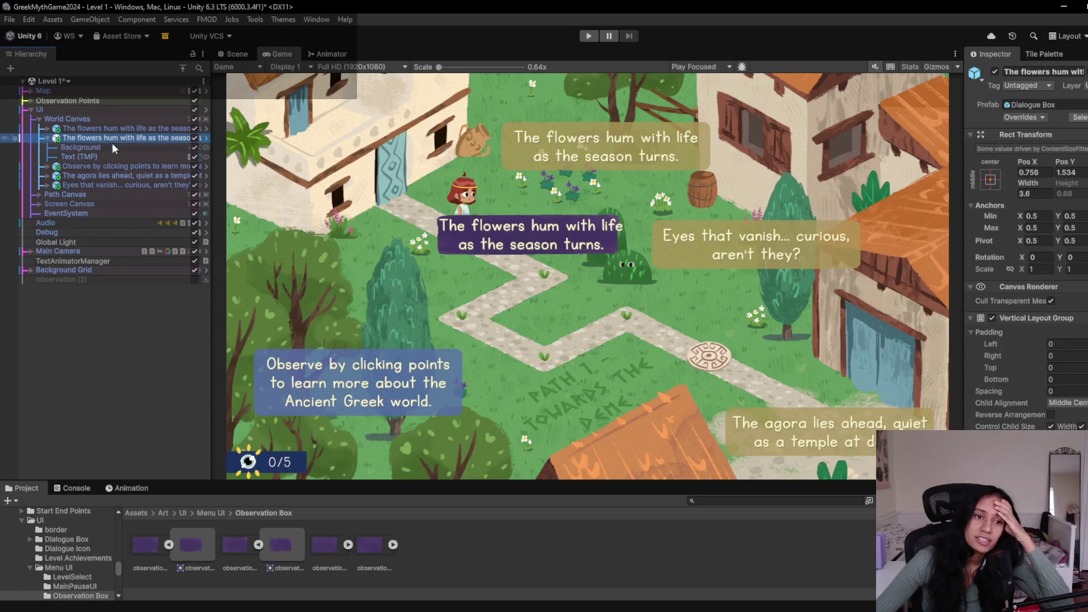
left_click(126, 148)
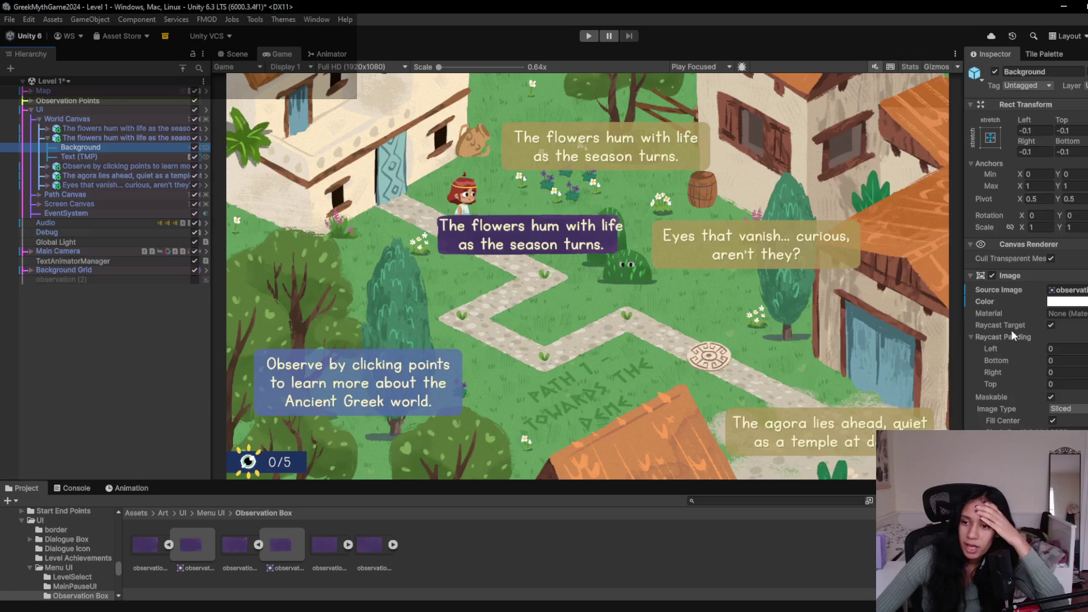
left_click(989, 338)
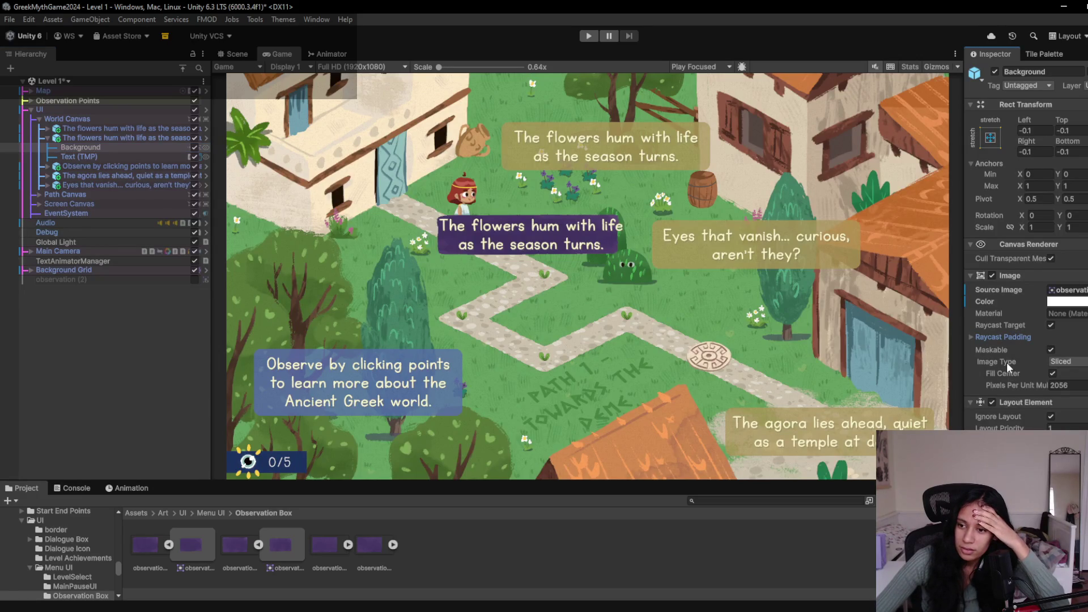
left_click(103, 139)
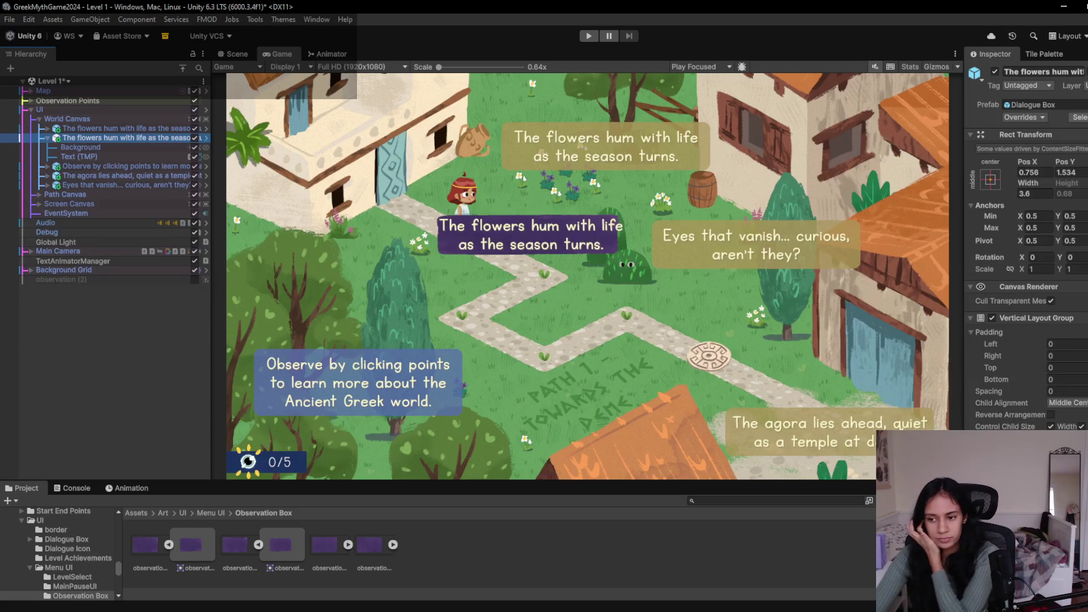
scroll(1026, 244, "down", 5)
scroll(1026, 244, "up", 5)
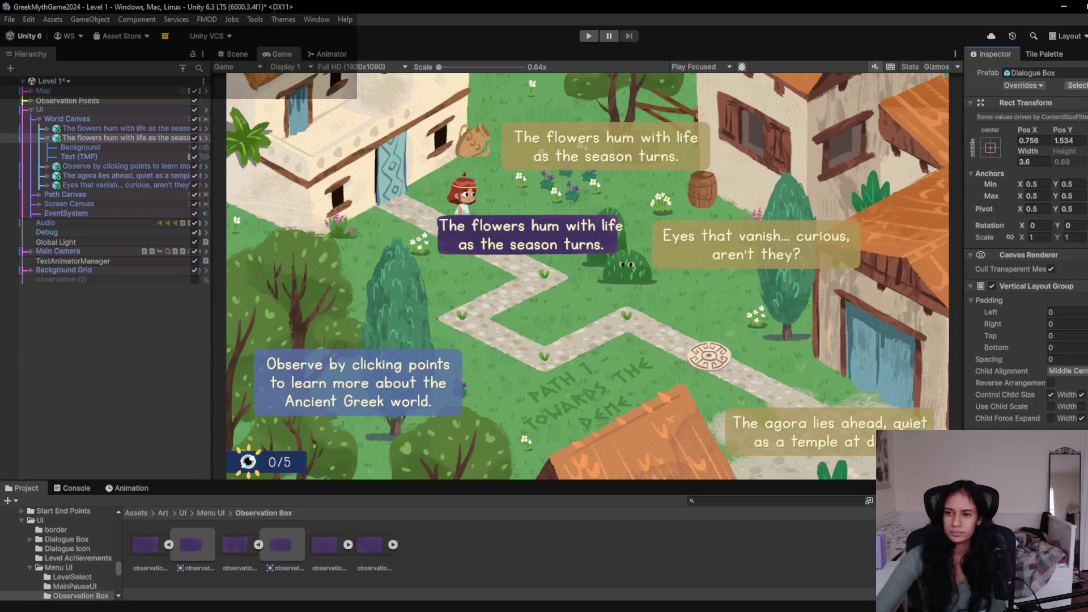
scroll(991, 344, "up", 1)
left_click_drag(993, 356, 999, 355)
left_click(1065, 344)
type("1")
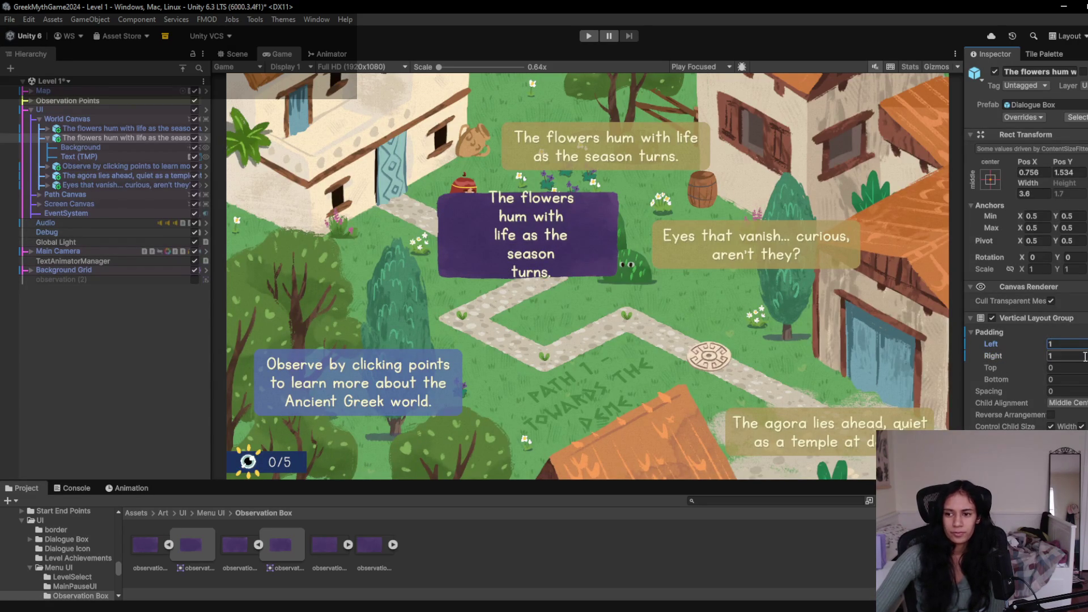
double_click(1076, 345)
type("05")
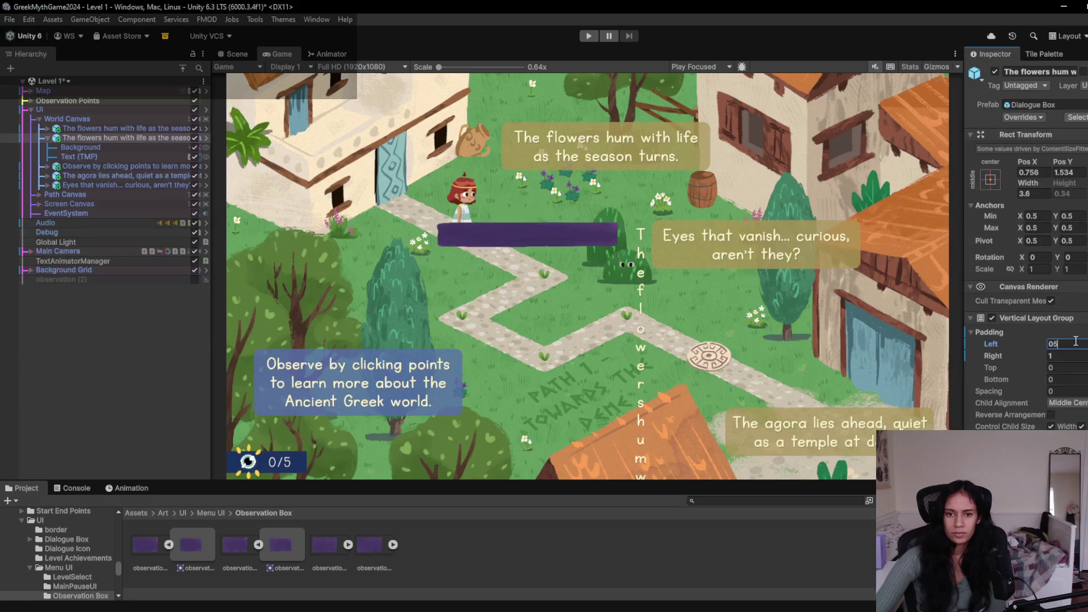
key("BackSpace")
key("BackSpace")
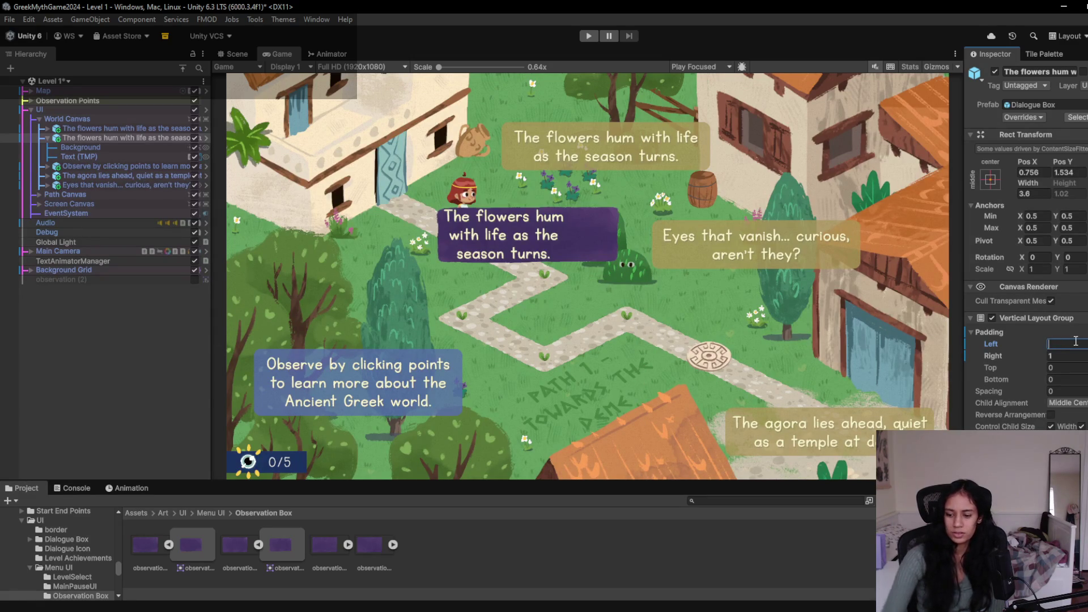
type("1")
left_click(1073, 368)
type("1")
left_click(1073, 380)
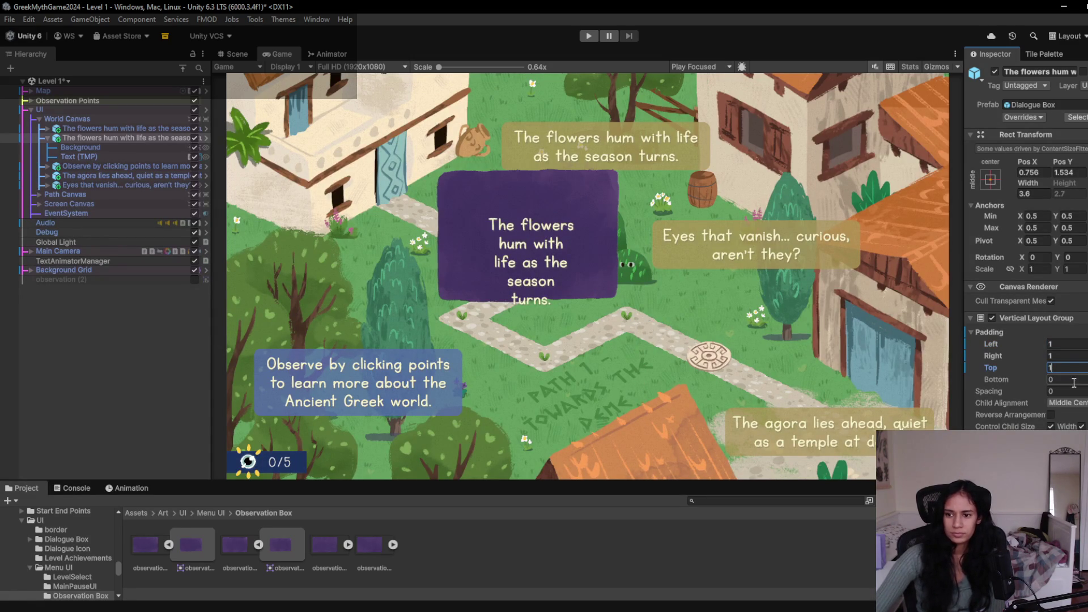
type("1")
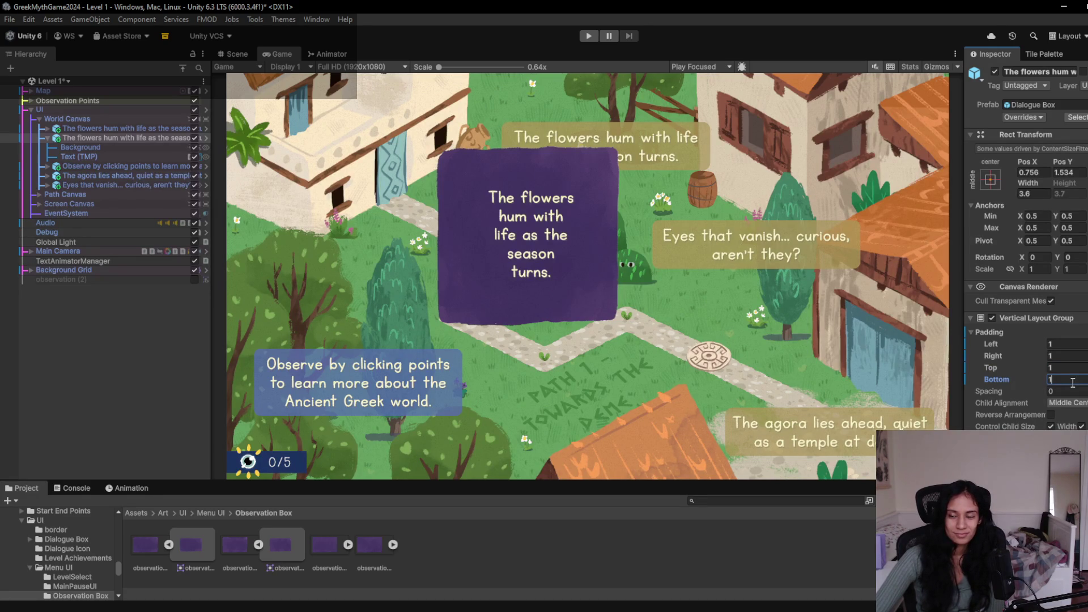
key("ctrl+z")
key("ctrl+z")
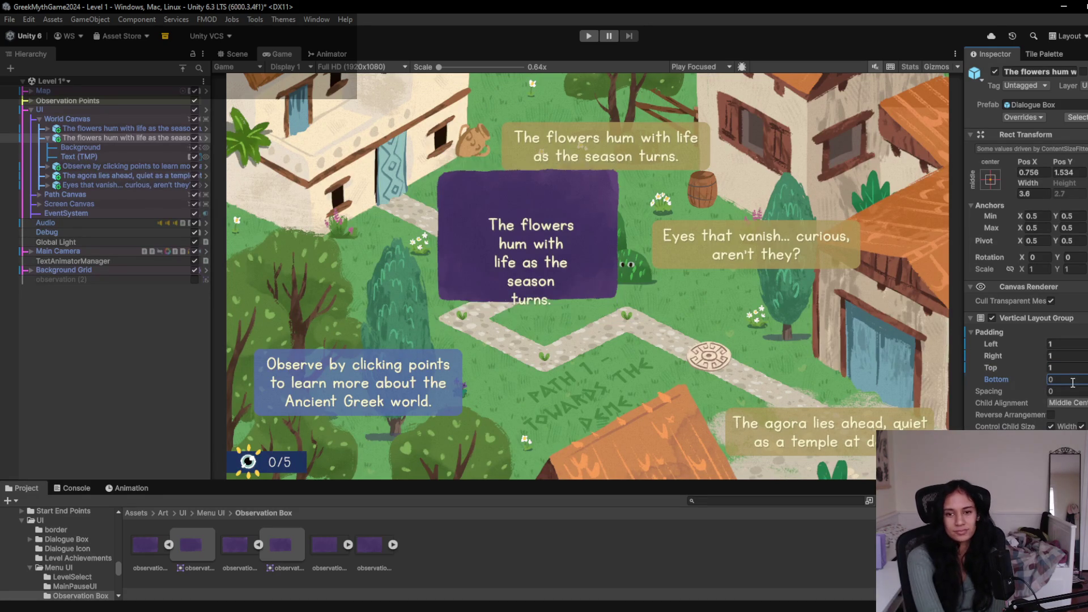
key("ctrl+z")
key("ctrl+z")
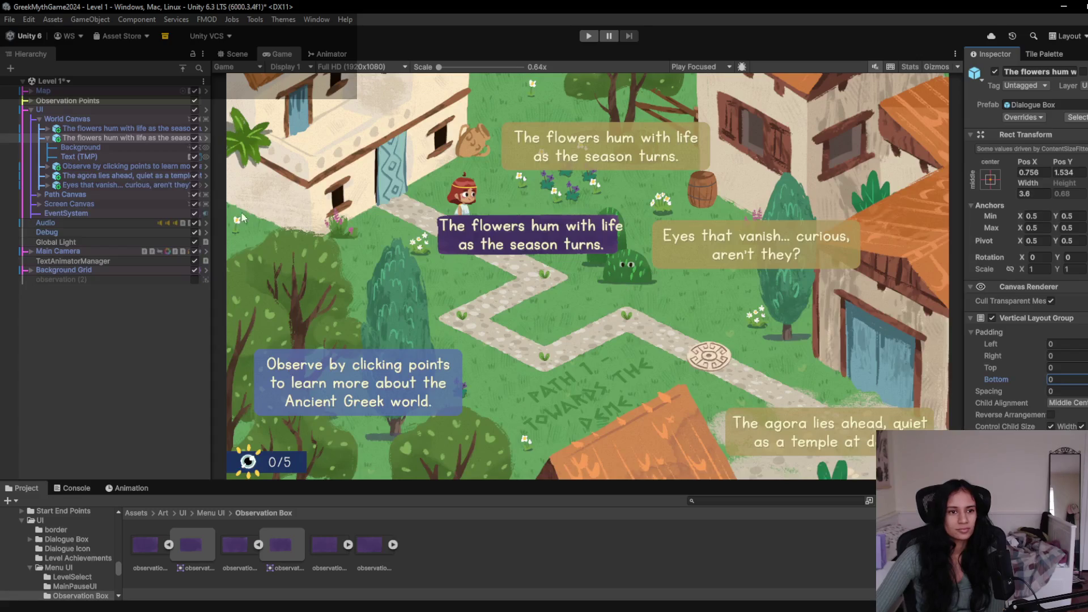
left_click(244, 54)
- Move the purple box up-right, assign it as FlowerPoint's Dialogue Box, and play Level 1
mouse_move(612, 325)
left_mouse_down()
mouse_move(827, 168)
mouse_move(796, 264)
mouse_move(737, 278)
left_mouse_up()
left_click(27, 102)
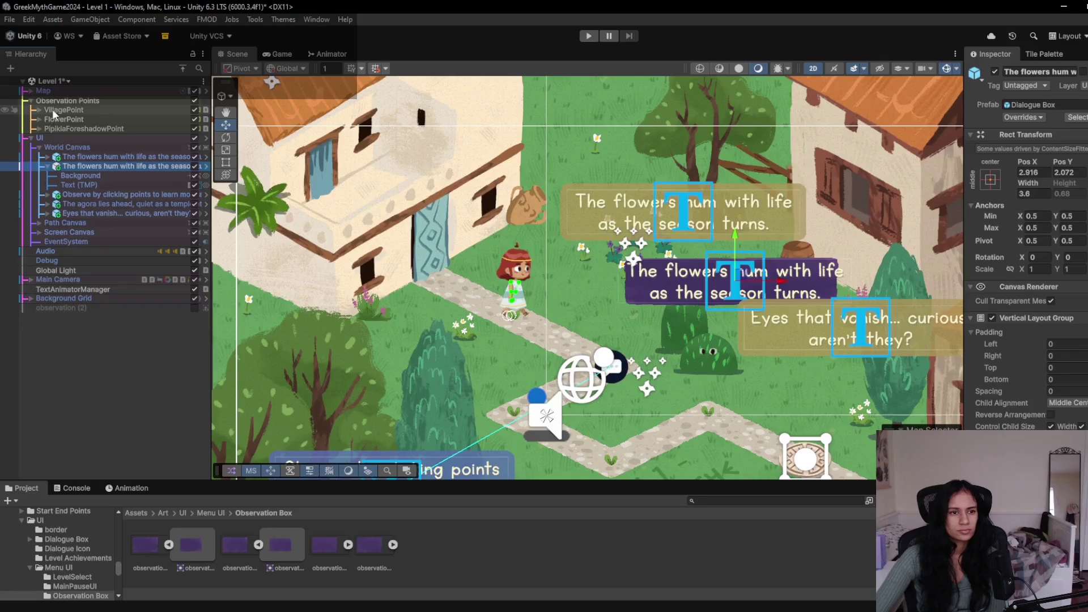
left_click(57, 119)
left_click(39, 119)
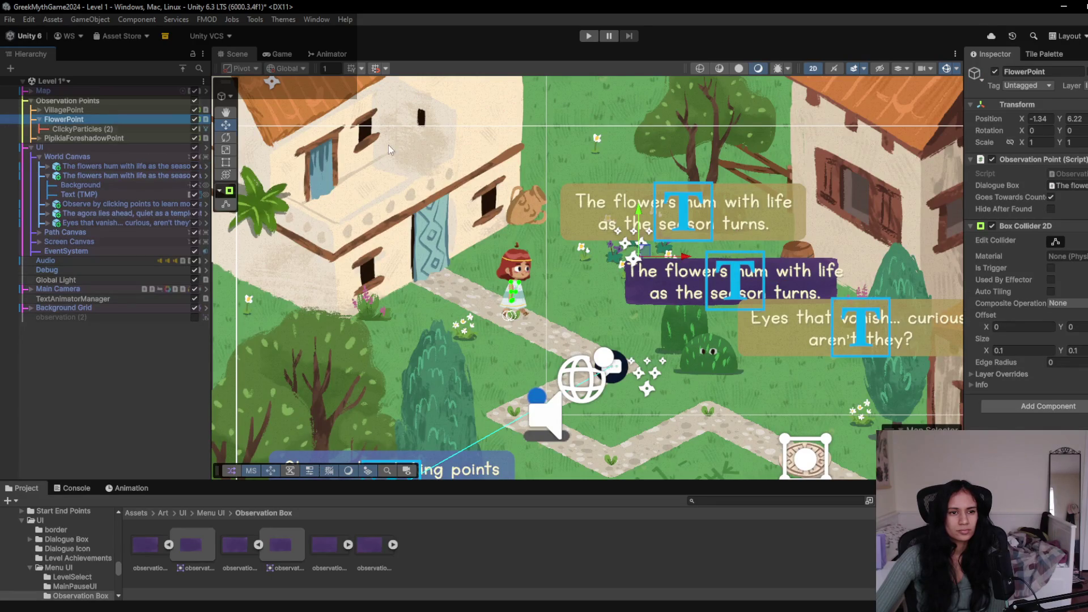
left_click(1074, 185)
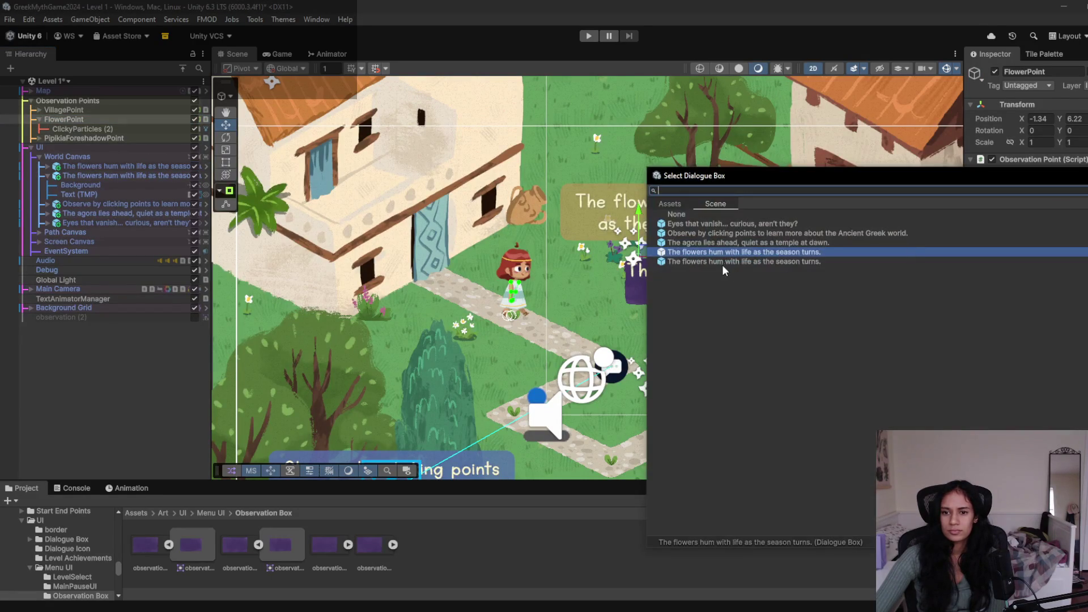
double_click(709, 262)
left_click(584, 34)
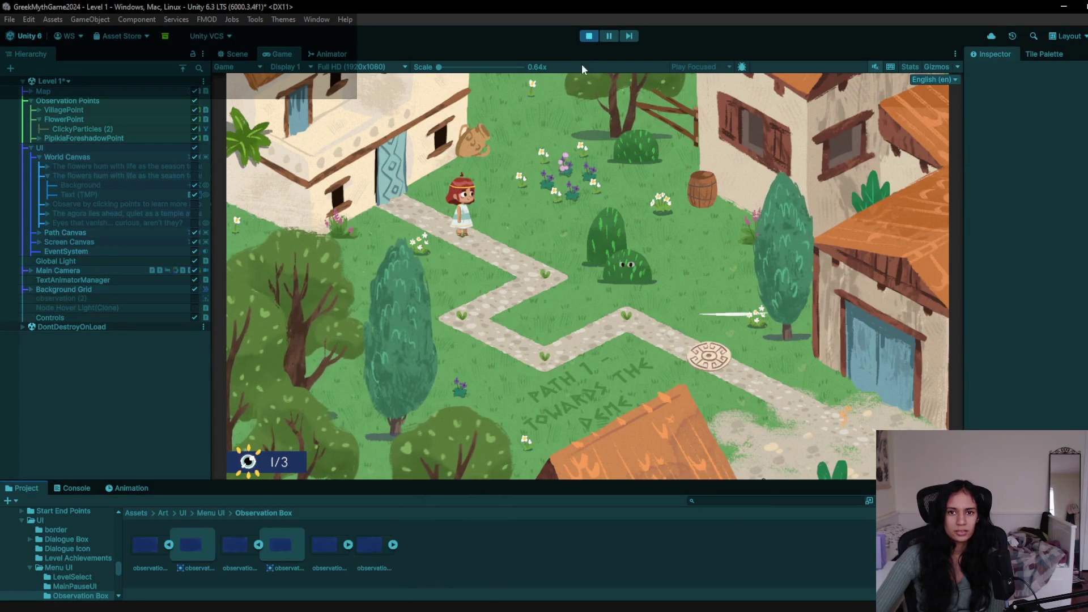
- Drag the Background's edges outward to left offset -0.3826 and right -0.5192, then replay
left_click(587, 35)
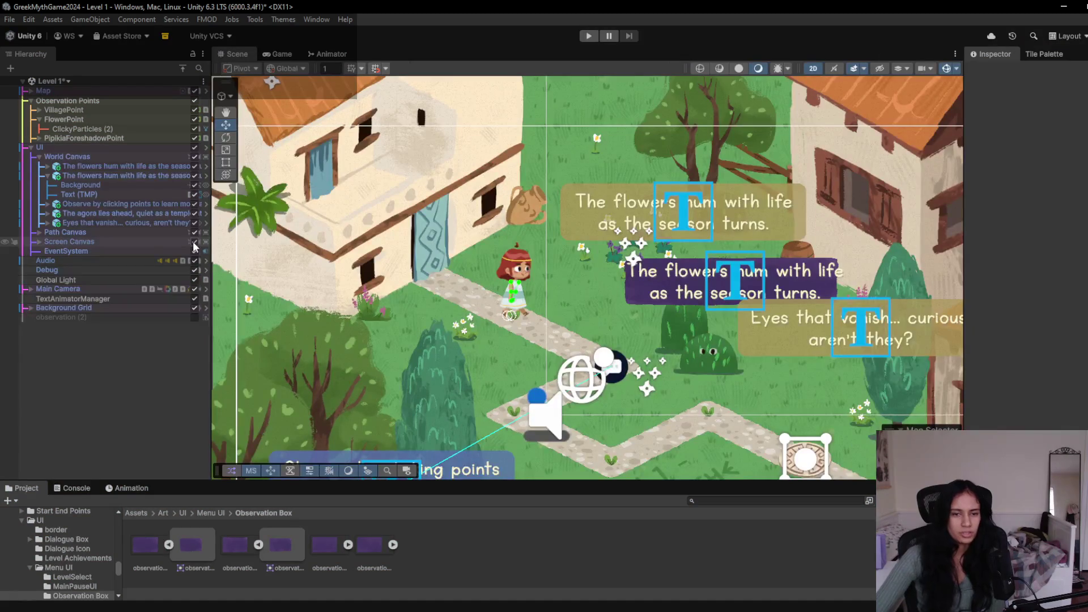
left_click(93, 186)
left_click(615, 311)
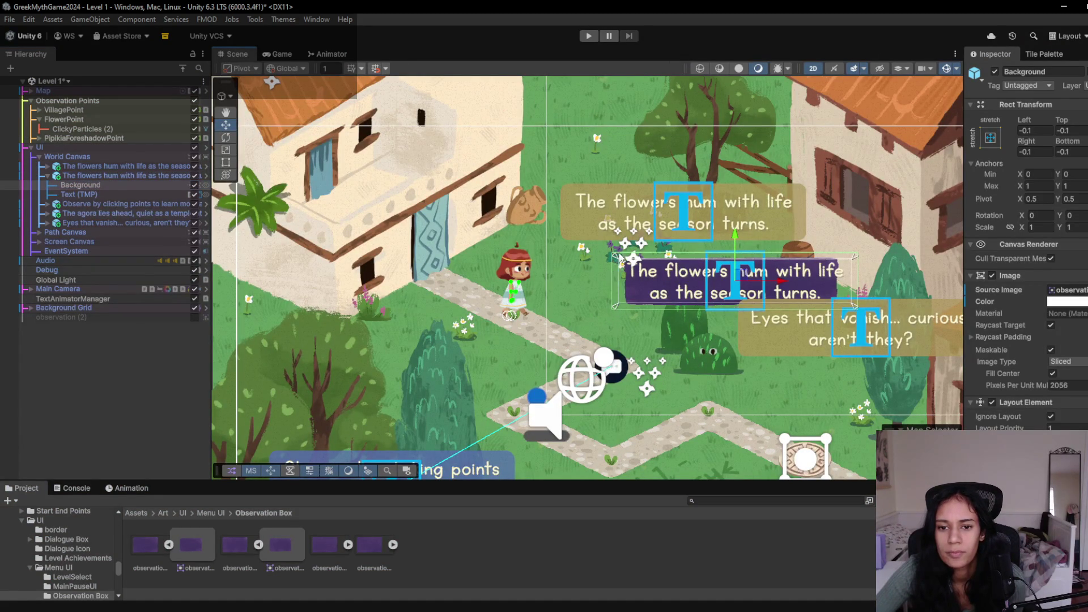
left_click(225, 163)
left_click_drag(855, 256, 873, 244)
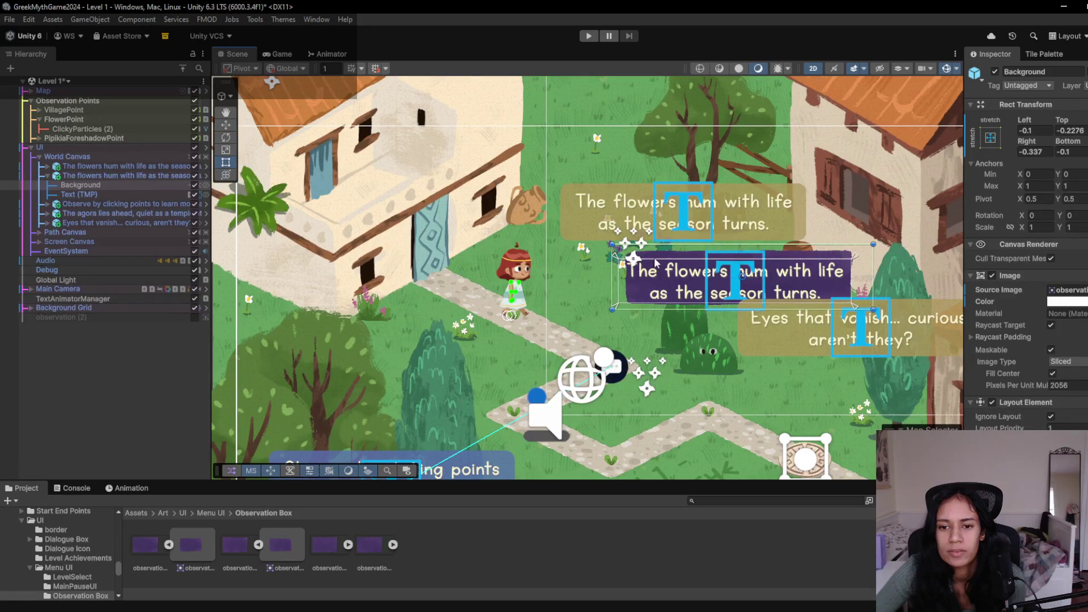
left_click_drag(612, 244, 600, 244)
left_click_drag(876, 243, 881, 243)
left_click_drag(599, 309, 589, 319)
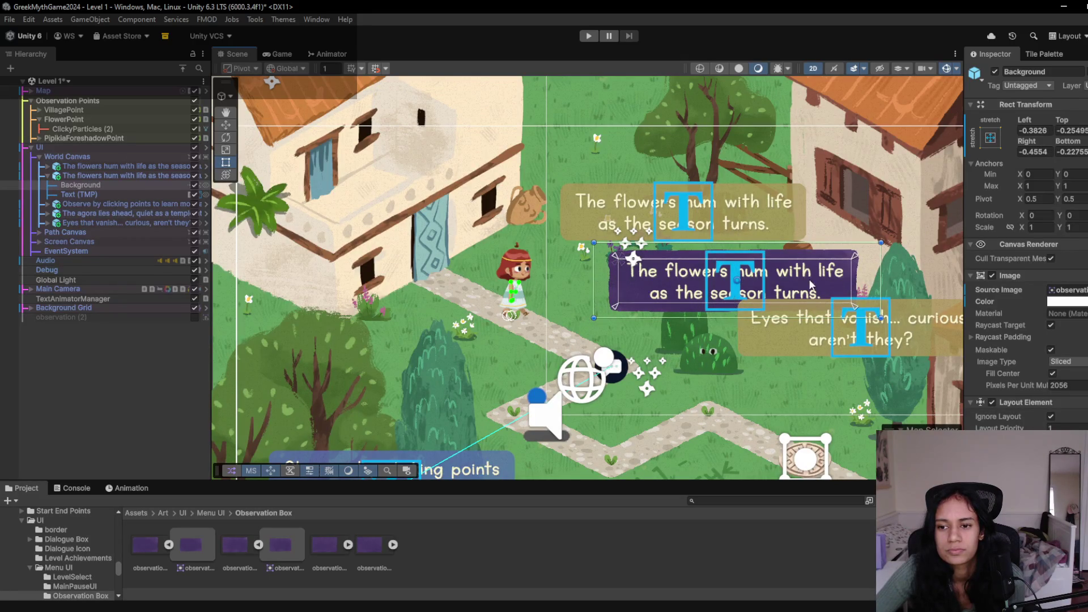
left_click_drag(882, 287, 886, 288)
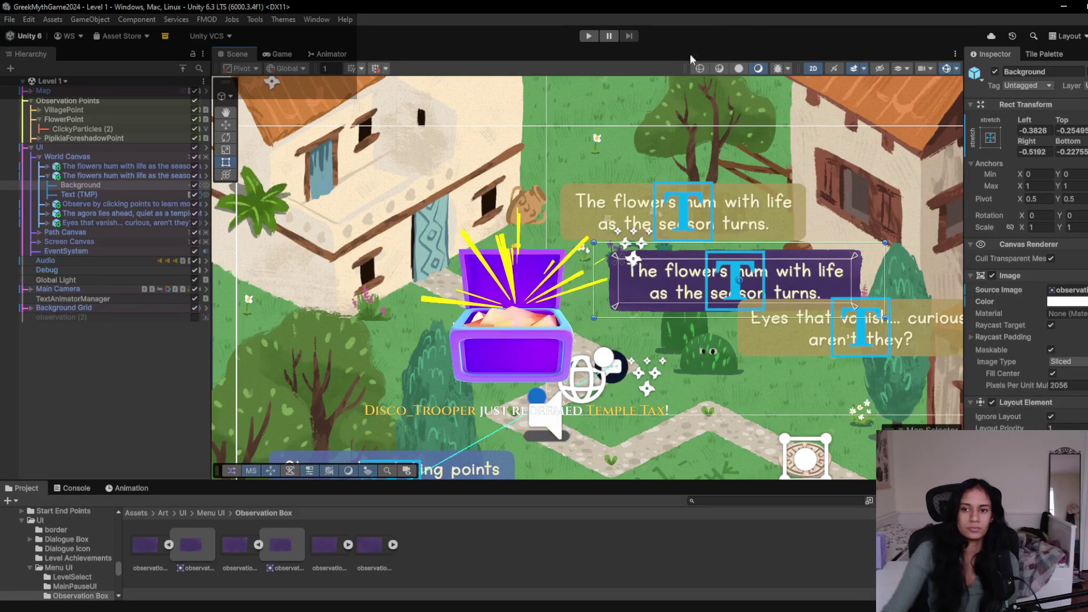
left_click(589, 36)
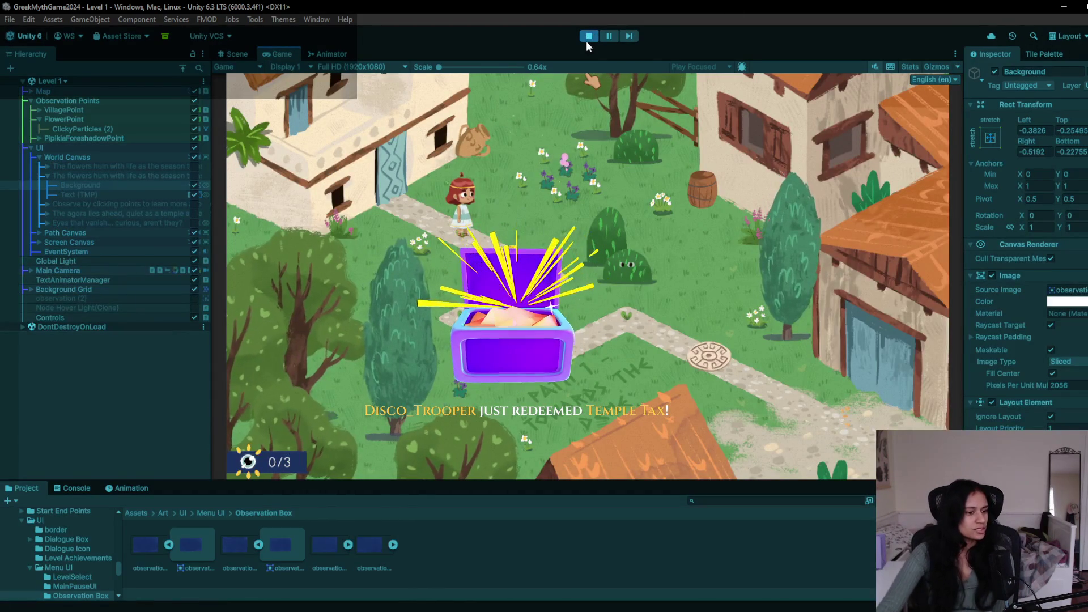
- Observe the flowers twice, the bush eyes, then the flowers again, and stop the test run
left_click(566, 164)
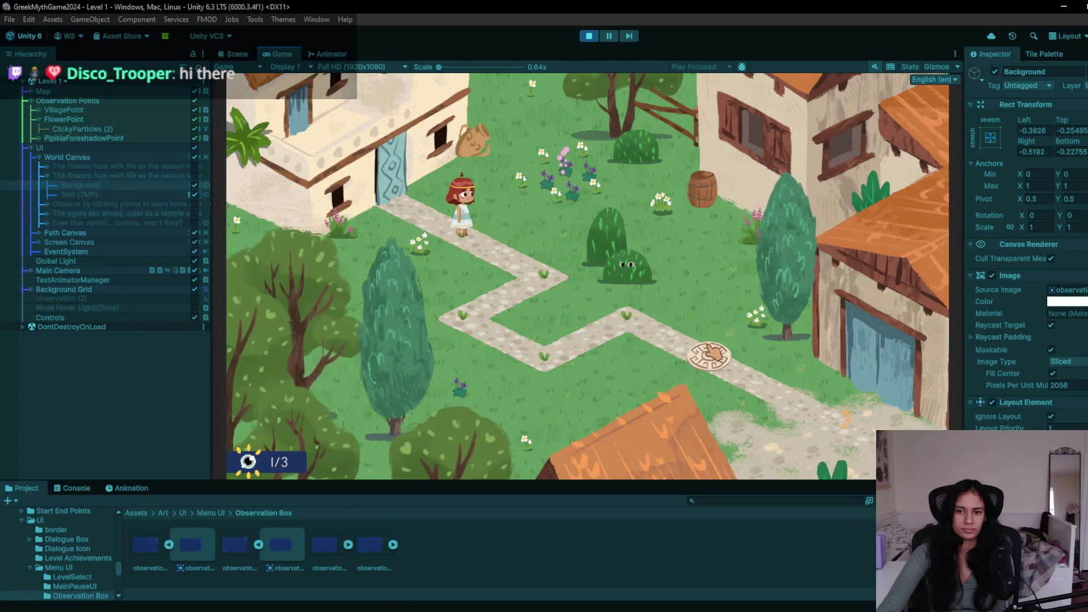
left_click(554, 179)
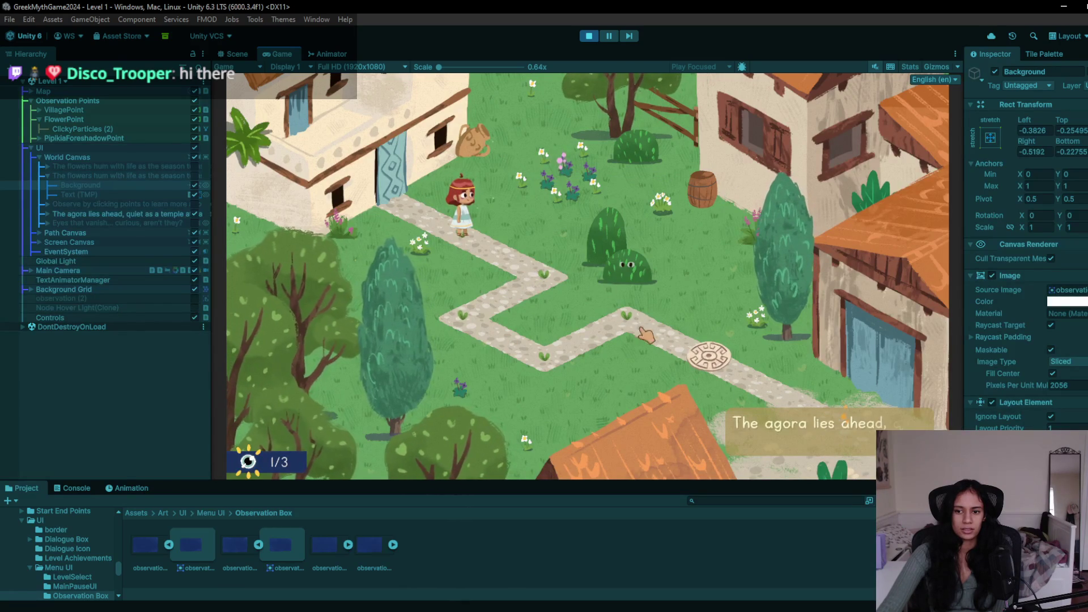
left_click(634, 262)
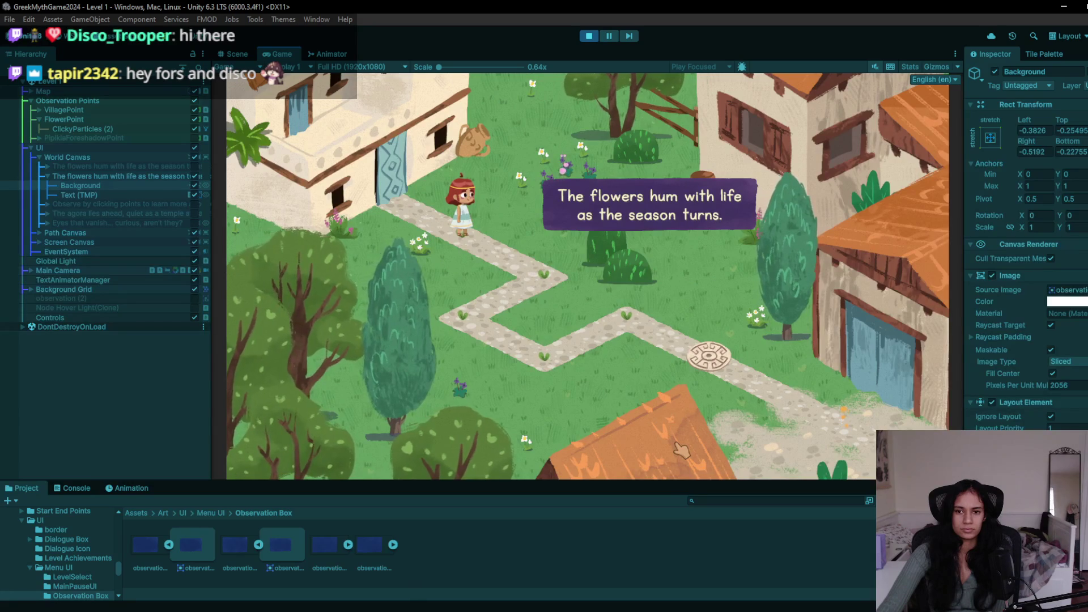
left_click(573, 172)
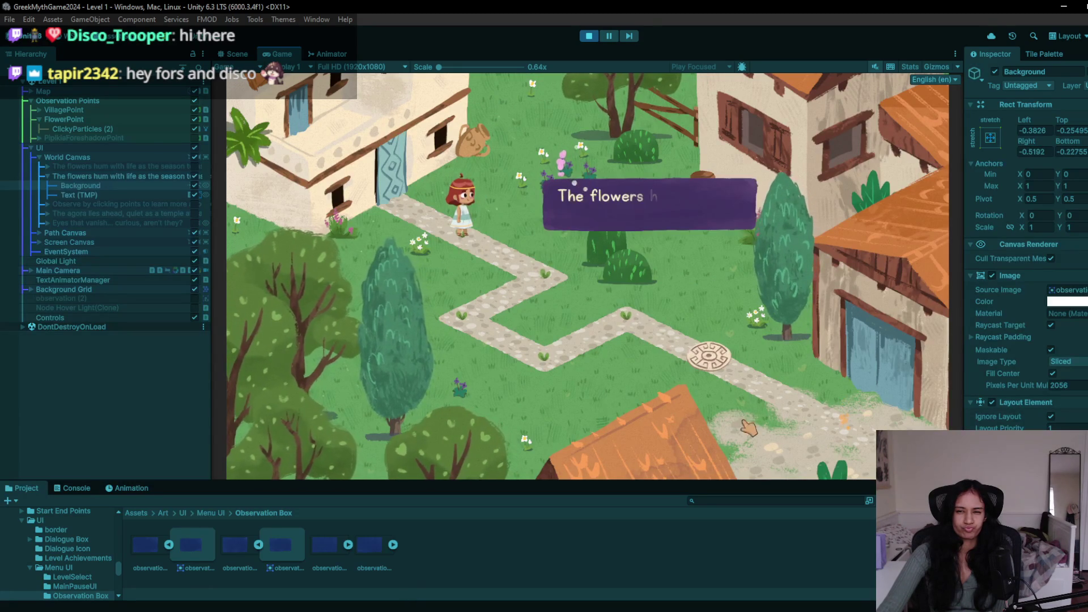
left_click(588, 36)
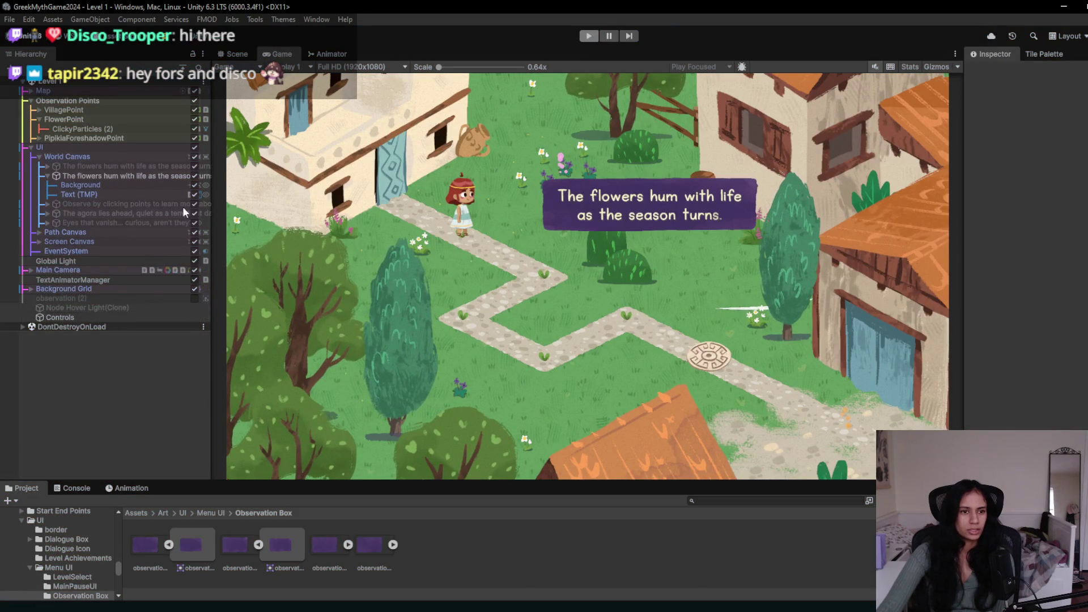
- Inspect the dialogue Text (TMP) colour and font asset pickers without changing anything
left_click(135, 195)
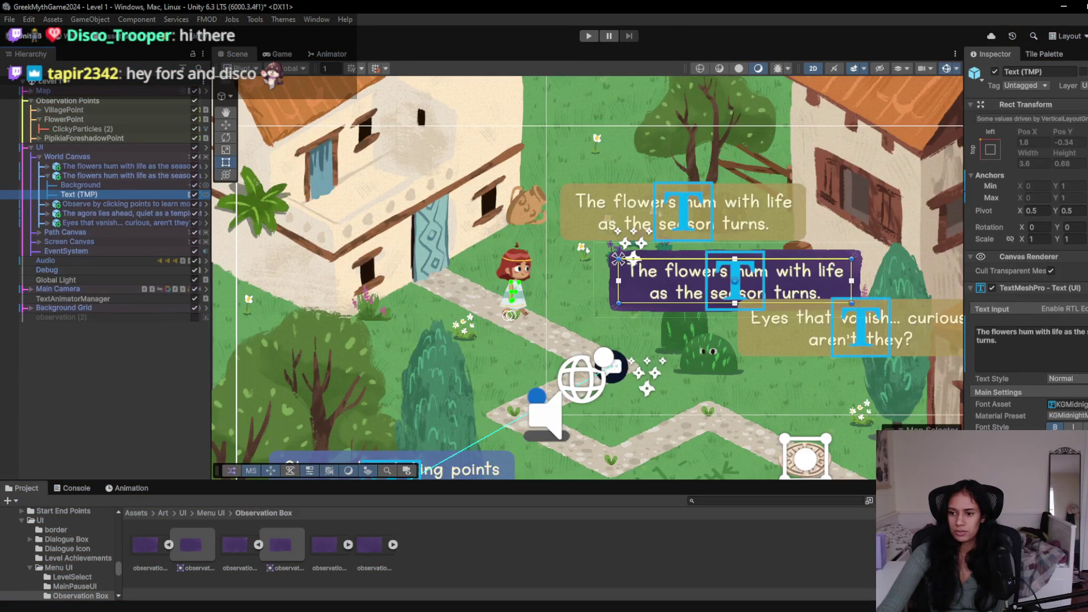
key("alt+Tab")
key("alt+Tab")
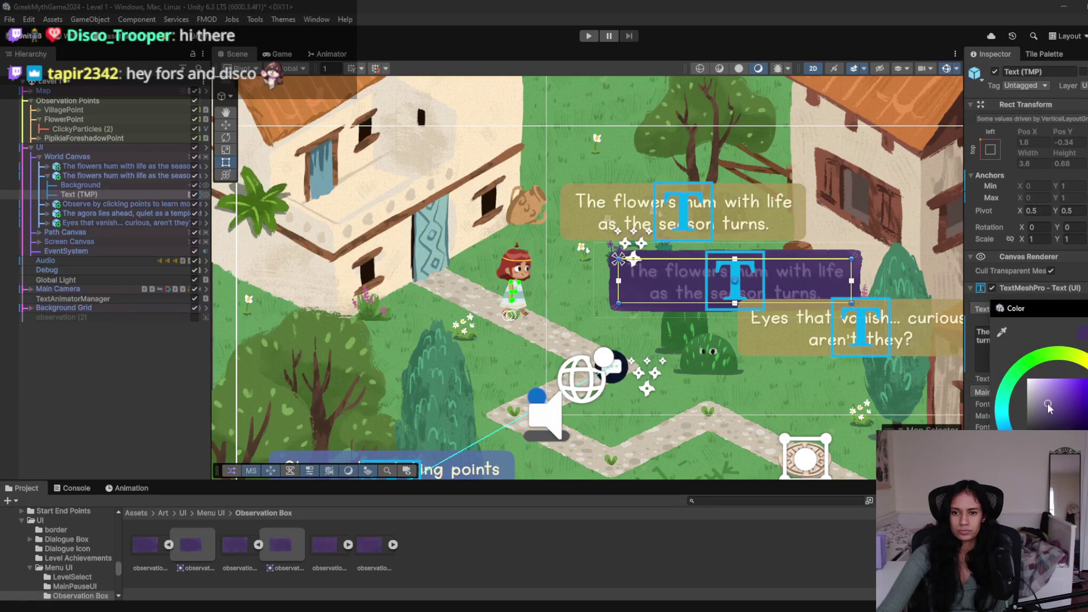
key("Escape")
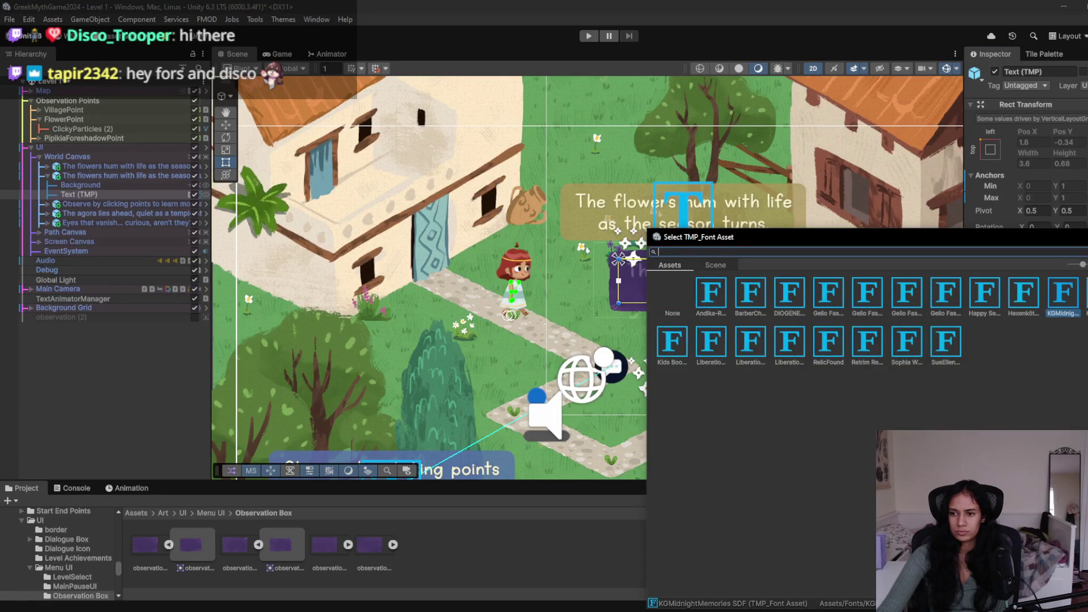
left_click_drag(1021, 243, 917, 399)
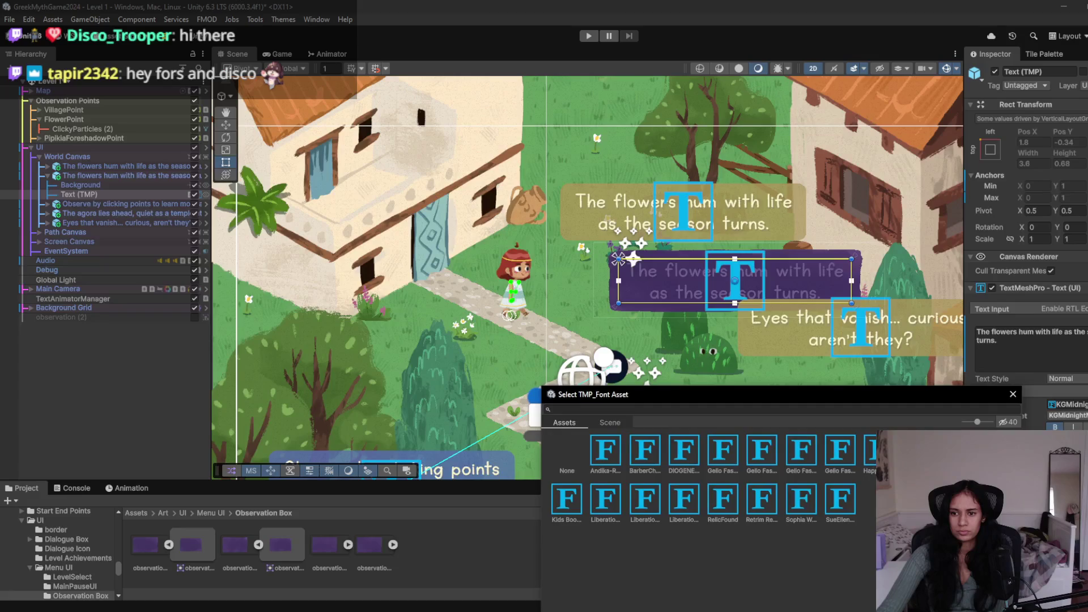
left_click(1060, 462)
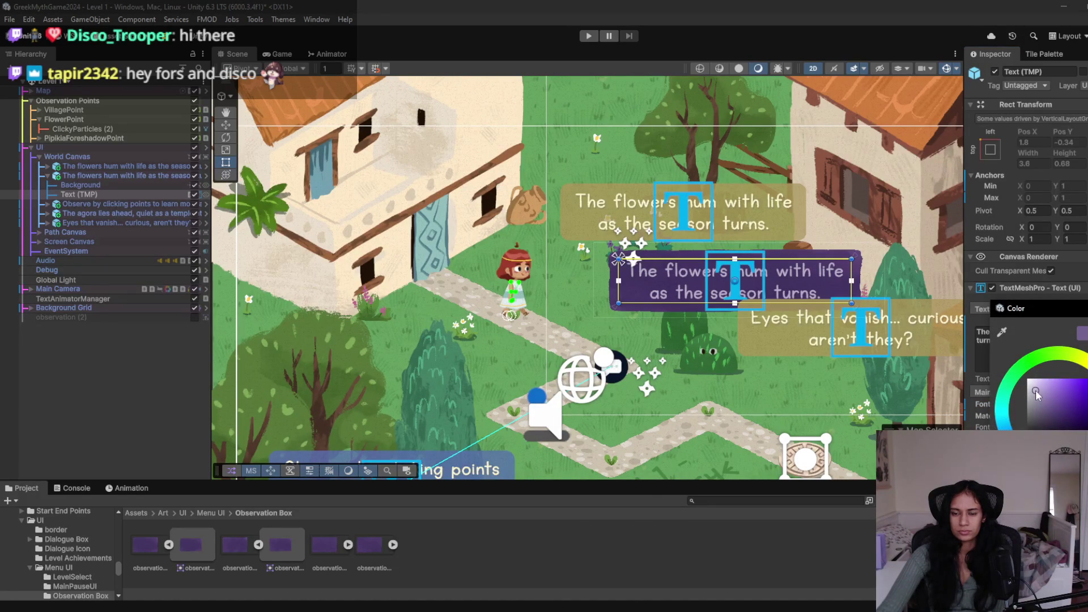
- Run a quick playtest, frame the flowers box, select its Background, and play again
left_click(589, 36)
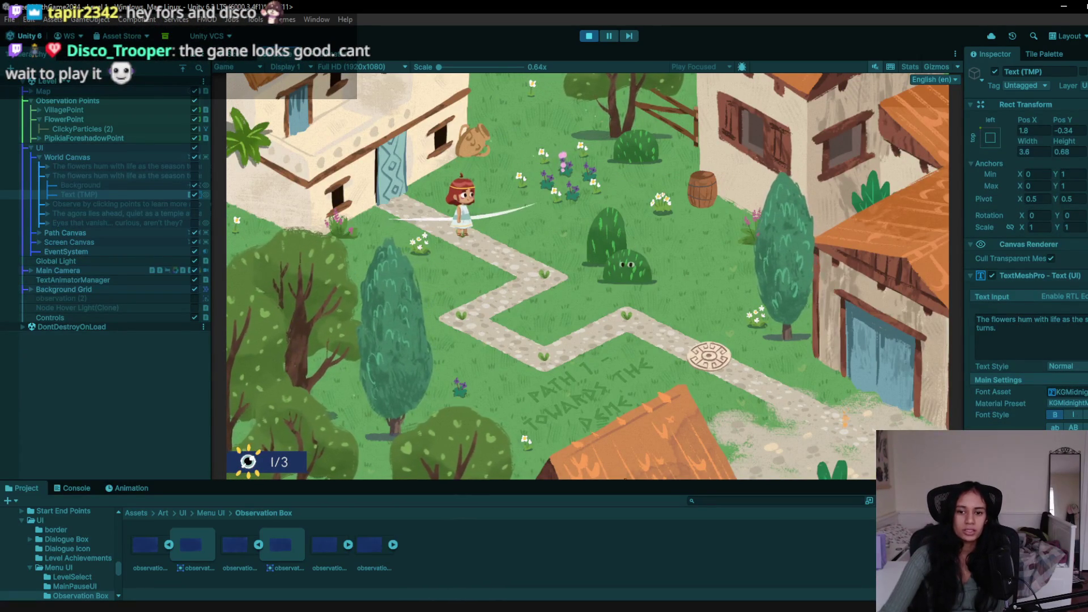
left_click(589, 36)
double_click(110, 192)
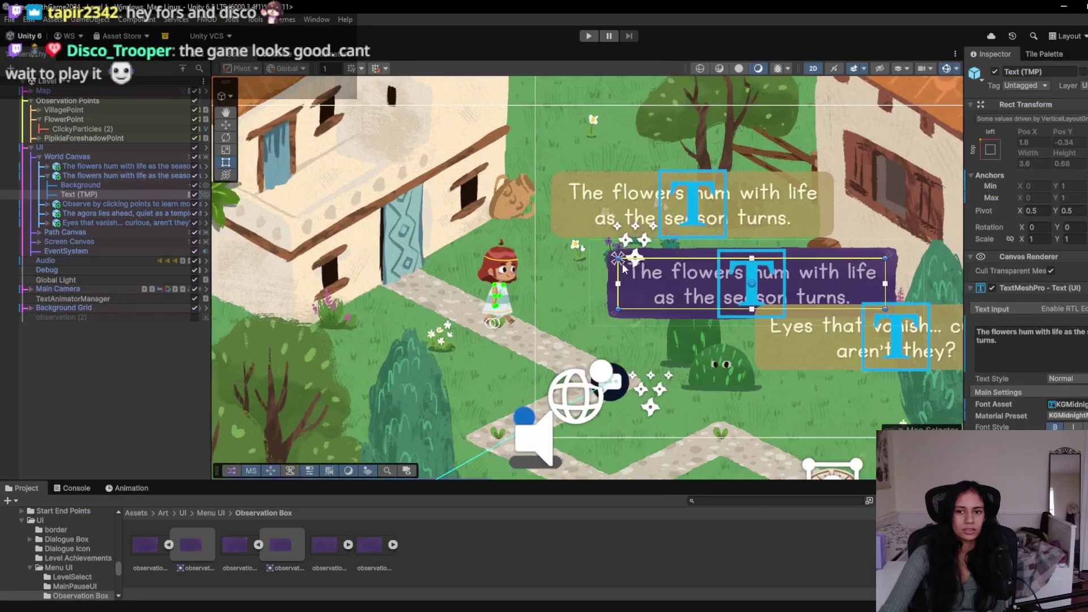
scroll(592, 341, "up", 2)
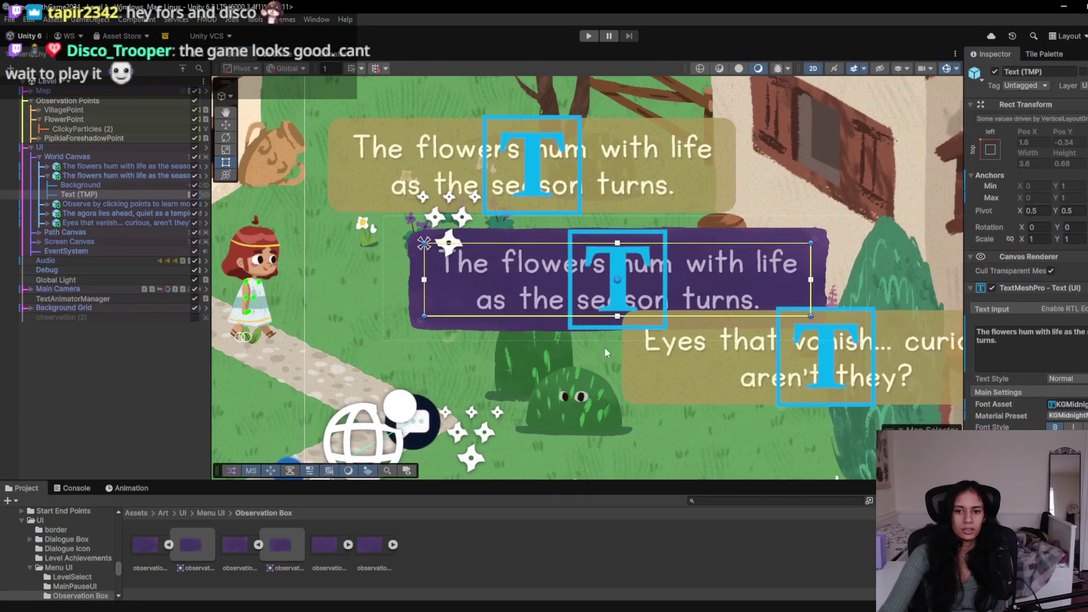
left_click(103, 184)
scroll(549, 297, "down", 1)
scroll(544, 294, "up", 1)
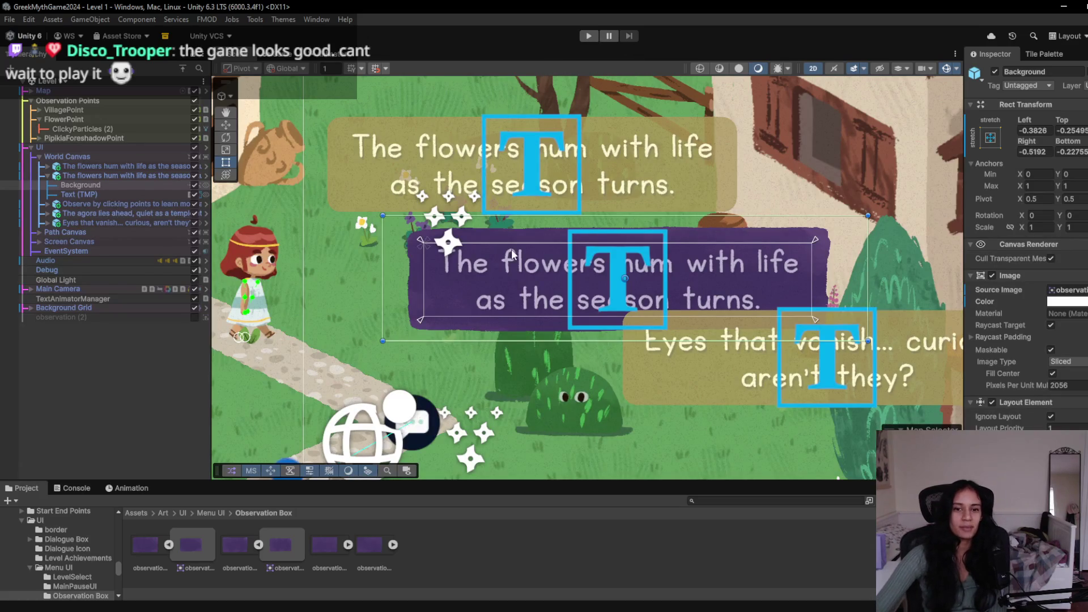
left_click(587, 37)
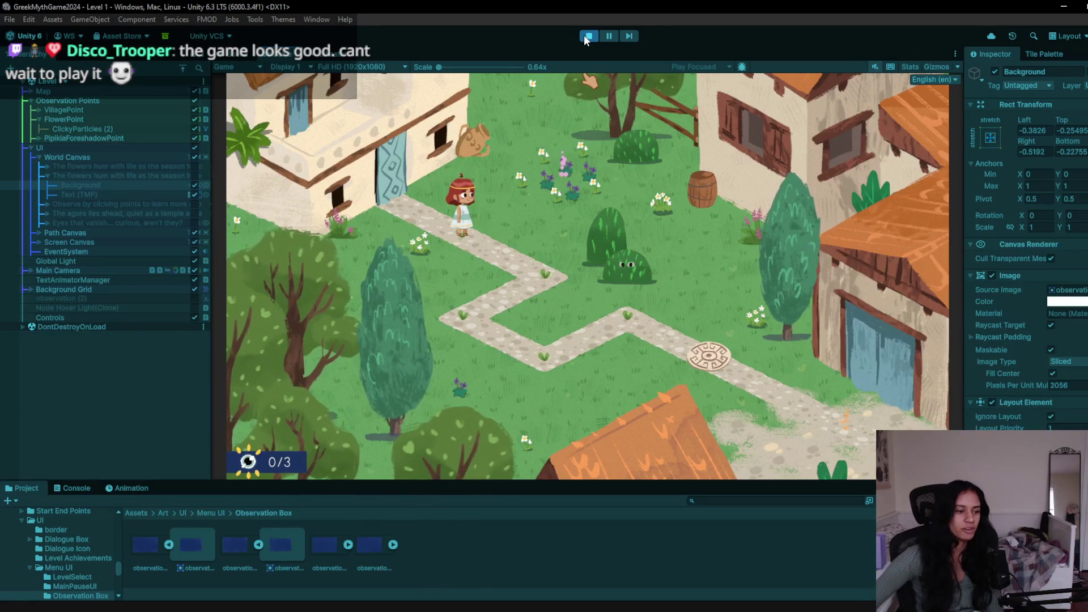
- Walk the path and observe the bush and flowers to reach 2/3, then stop and frame Background
left_click(552, 279)
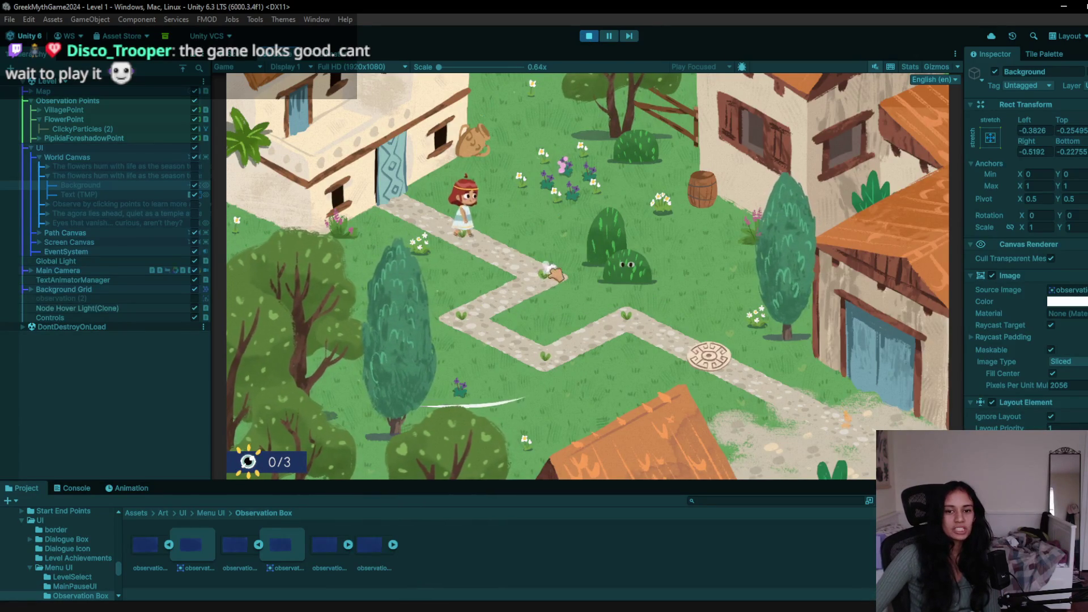
left_click(471, 341)
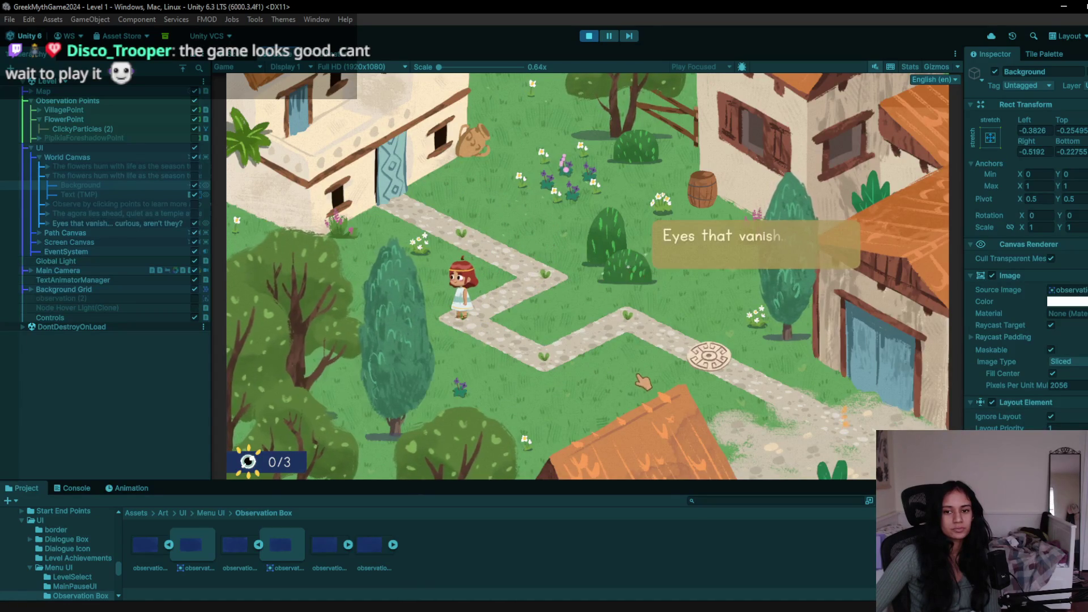
left_click(545, 371)
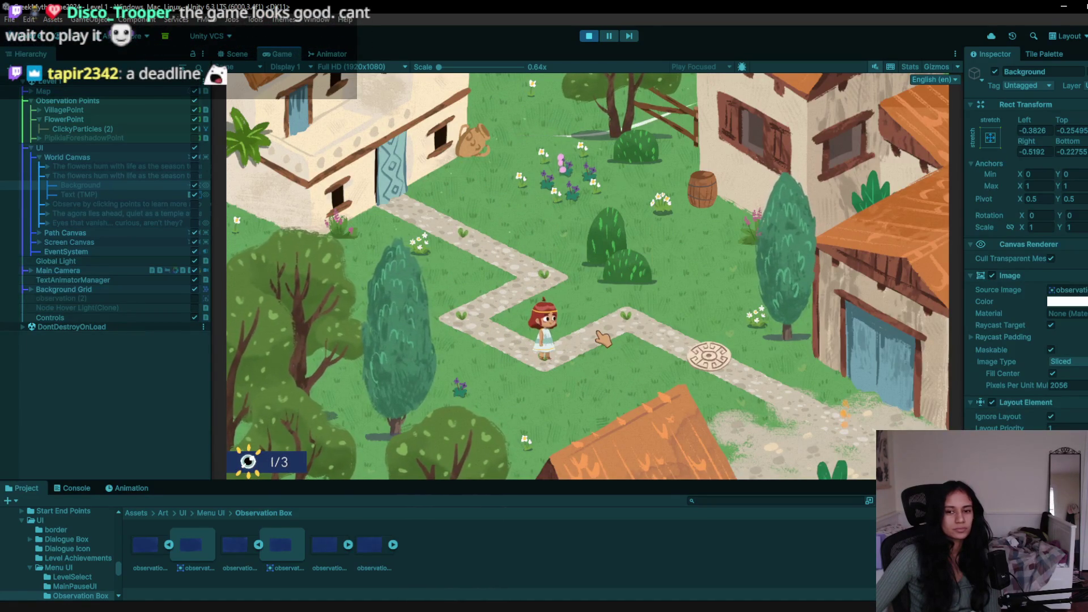
left_click(555, 166)
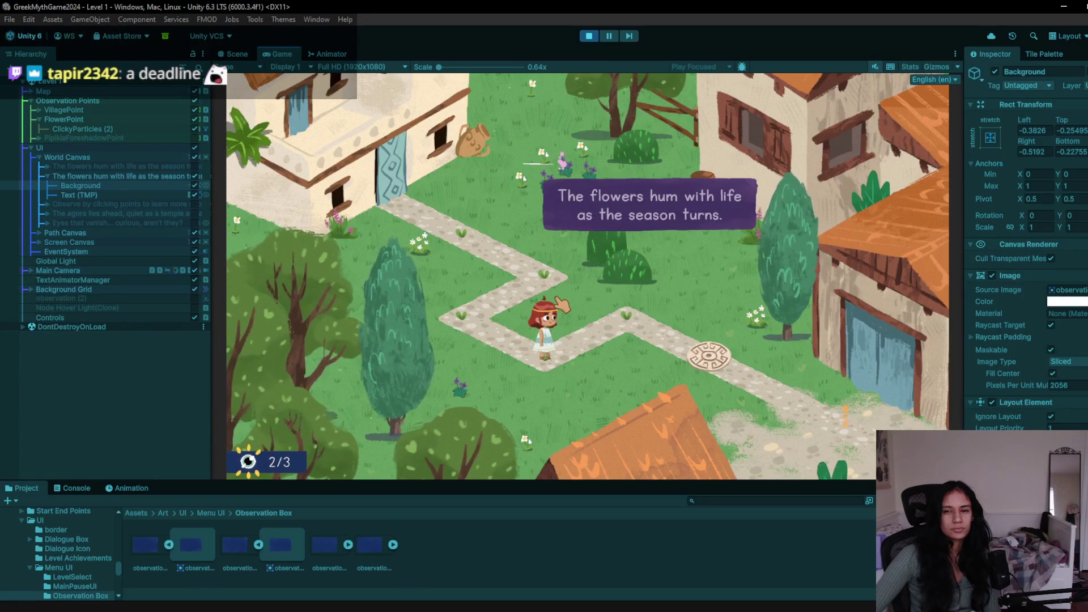
left_click(590, 36)
double_click(93, 186)
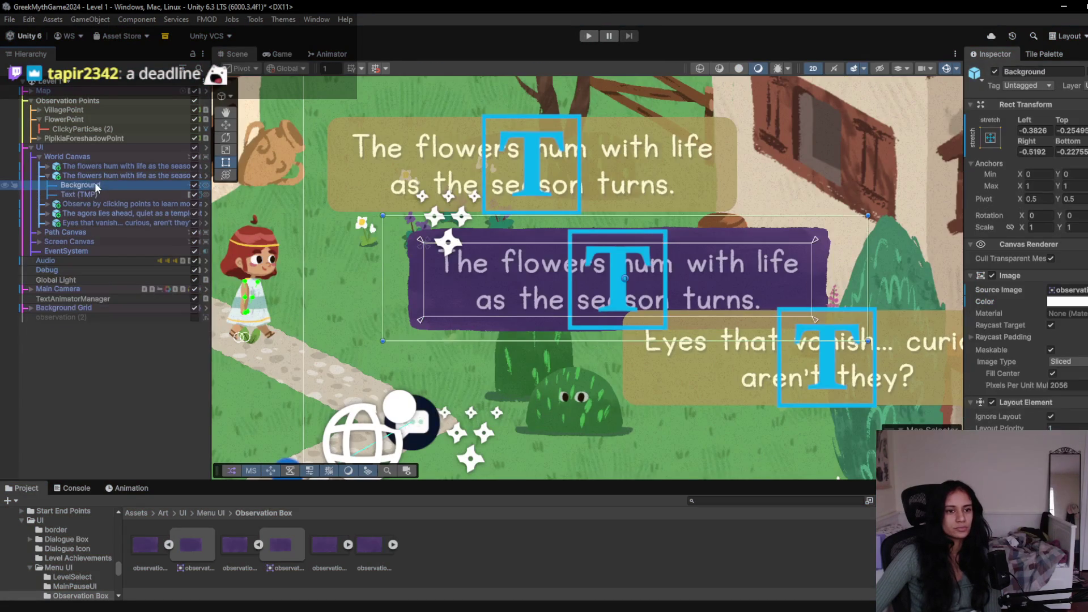
- Extend the flowers dialogue Background upward and downward, then start a playtest
left_click_drag(744, 216, 742, 195)
left_click_drag(619, 341, 613, 363)
left_click(589, 37)
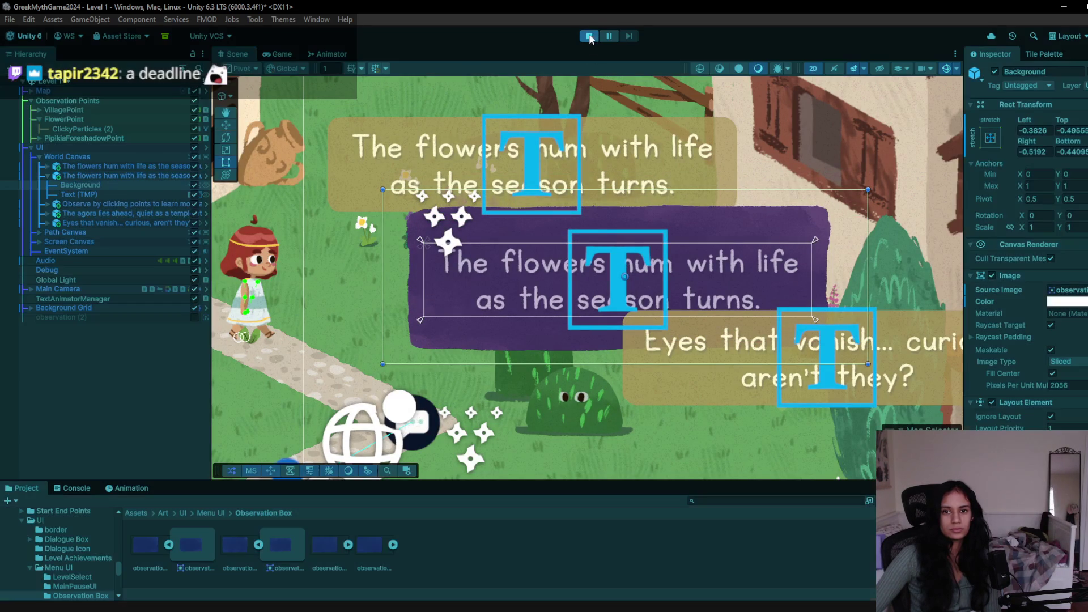
- Check the flowers and agora observation dialogues in play, then stop the playtest
left_click(599, 342)
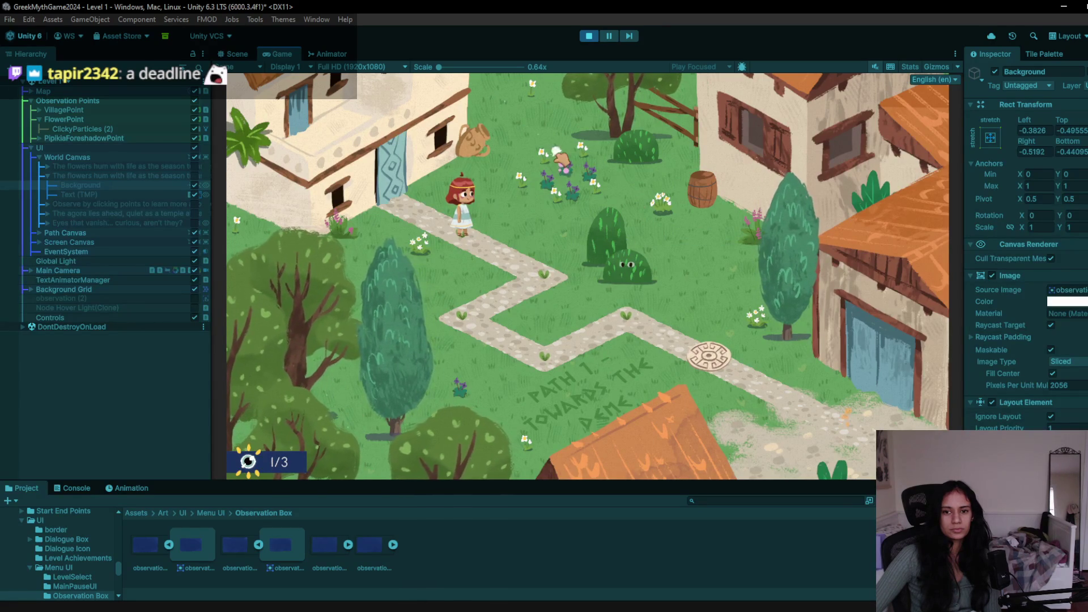
left_click(562, 170)
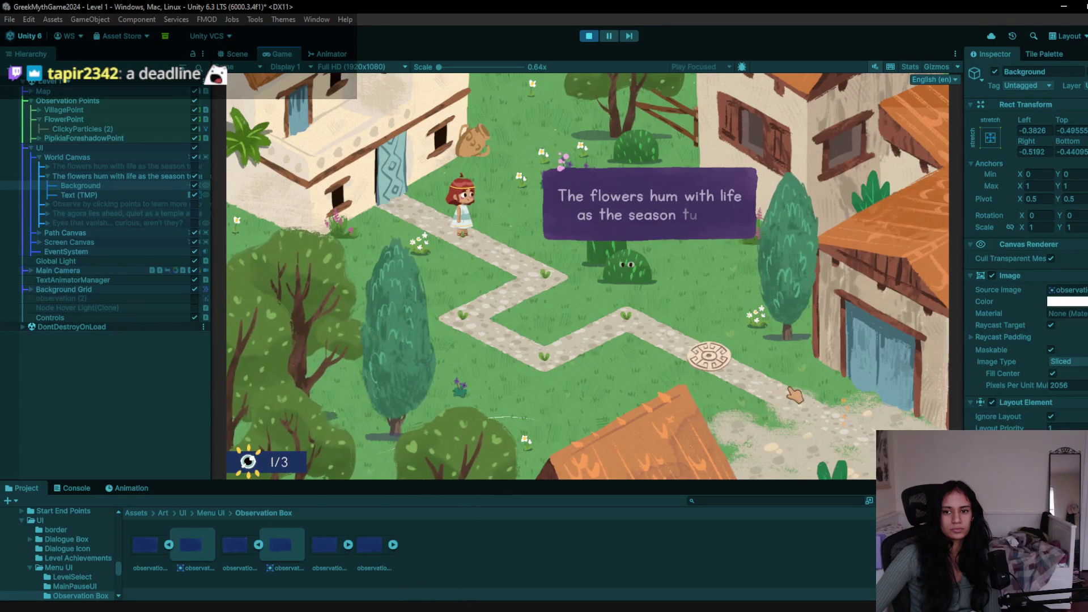
left_click(839, 443)
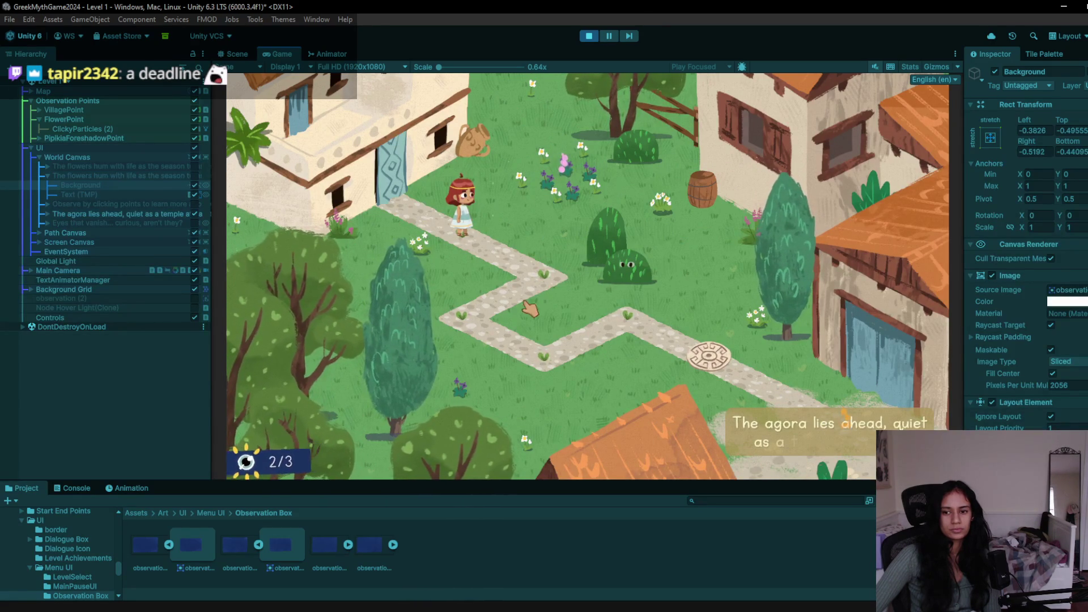
left_click(563, 170)
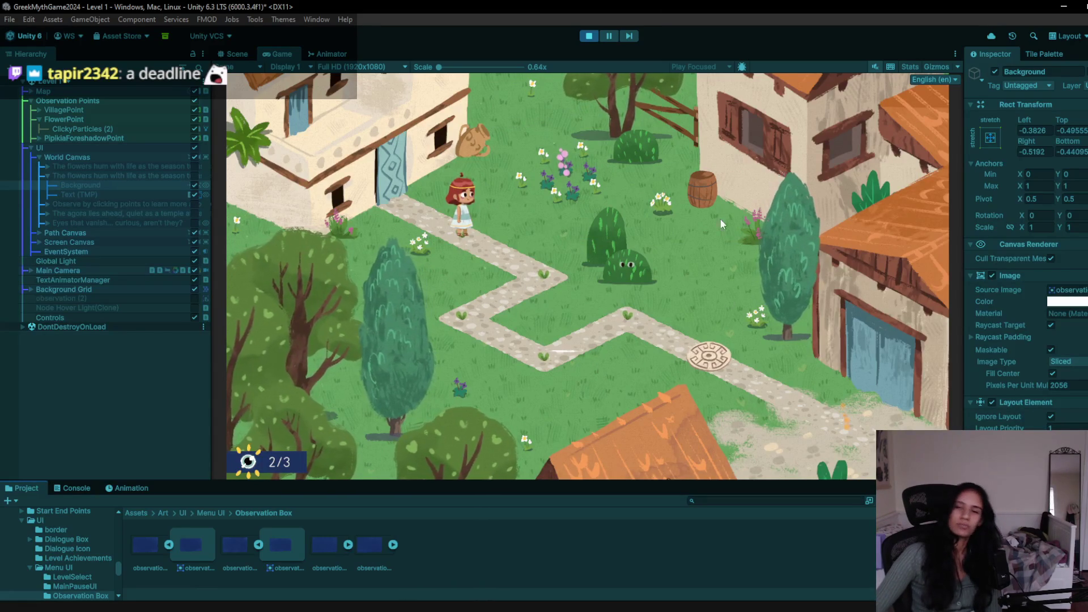
left_click(570, 163)
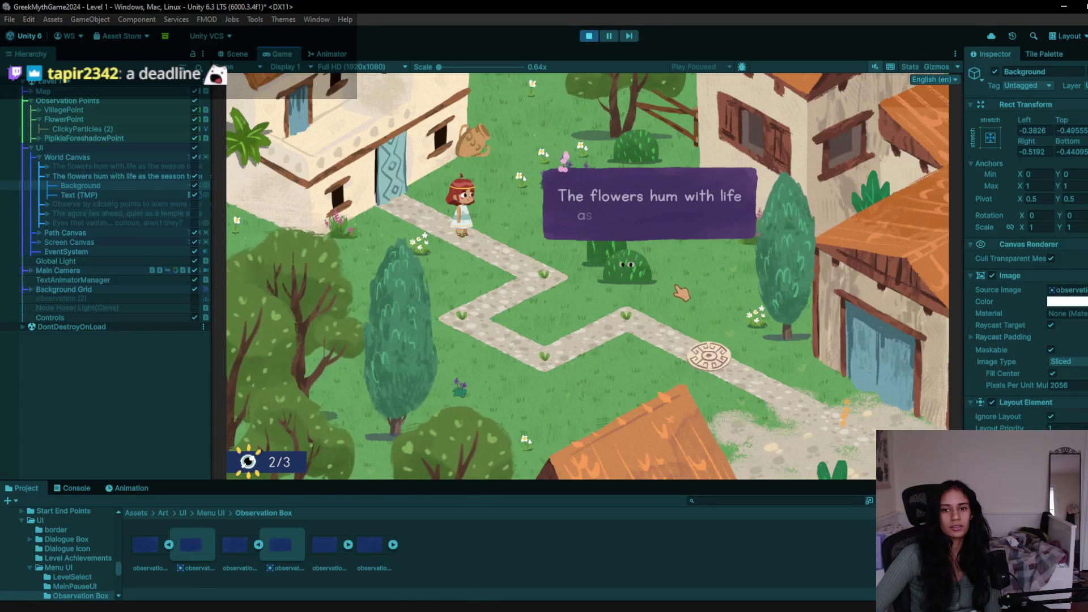
left_click(589, 36)
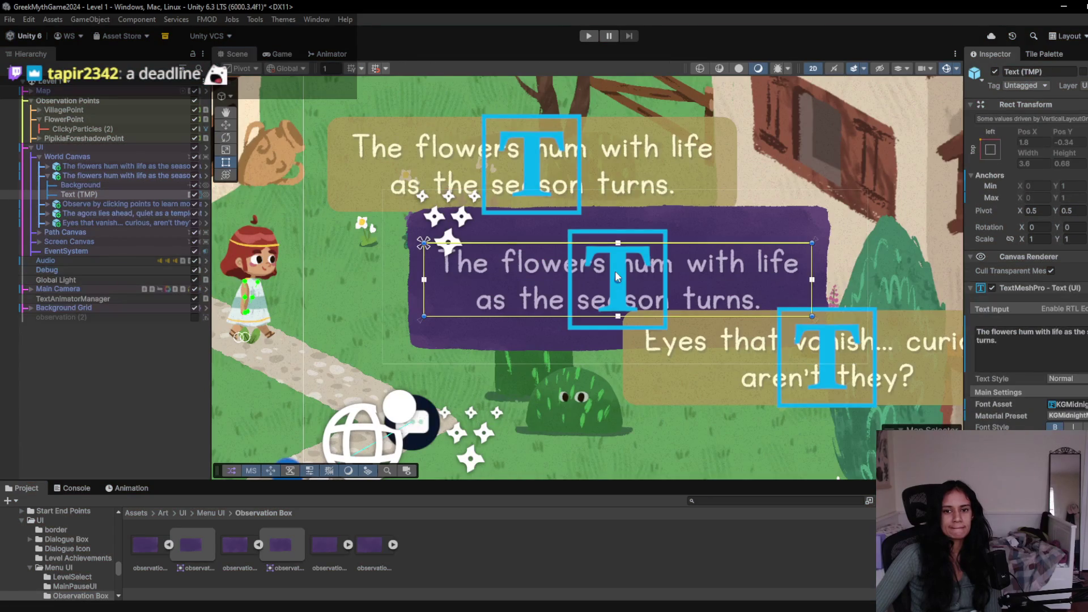
- Move the flowers dialogue box up-left above the flower patch and test it in play
left_click(622, 302)
left_click(225, 125)
left_click_drag(634, 263, 512, 162)
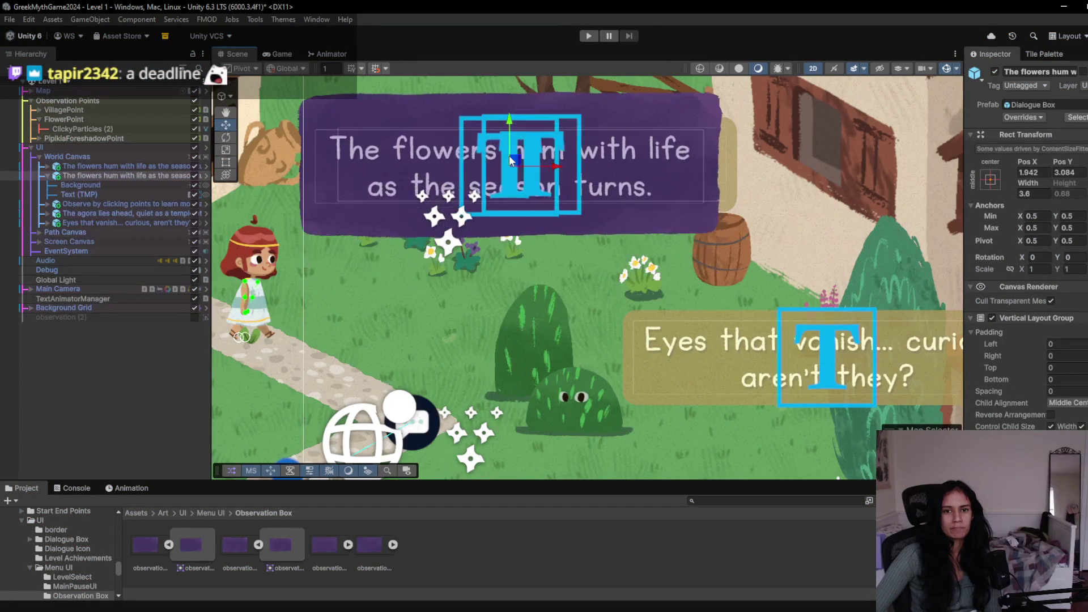
left_click(589, 36)
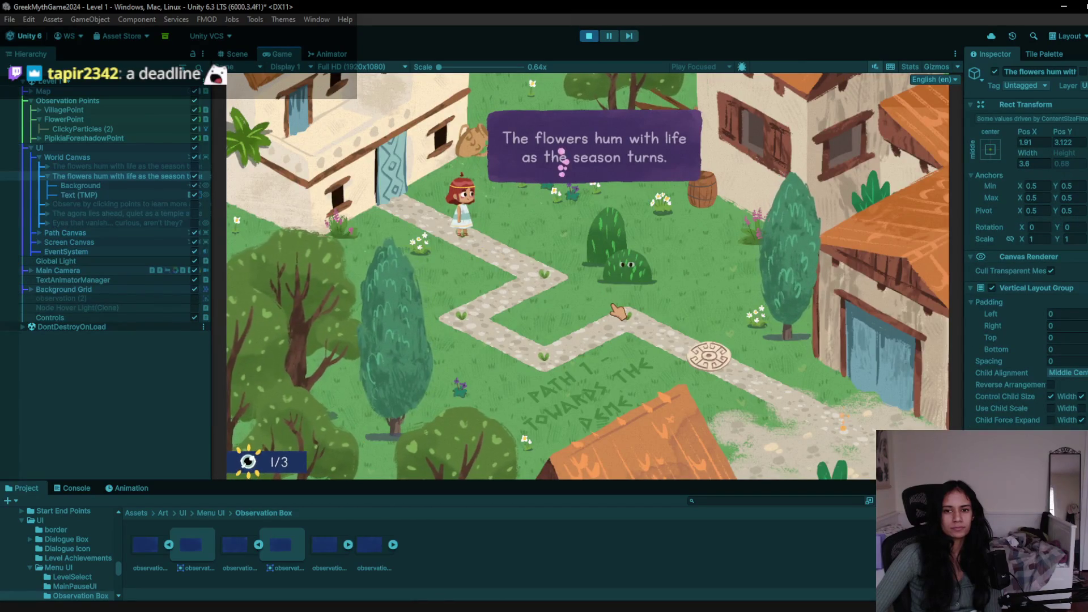
key("ctrl+p")
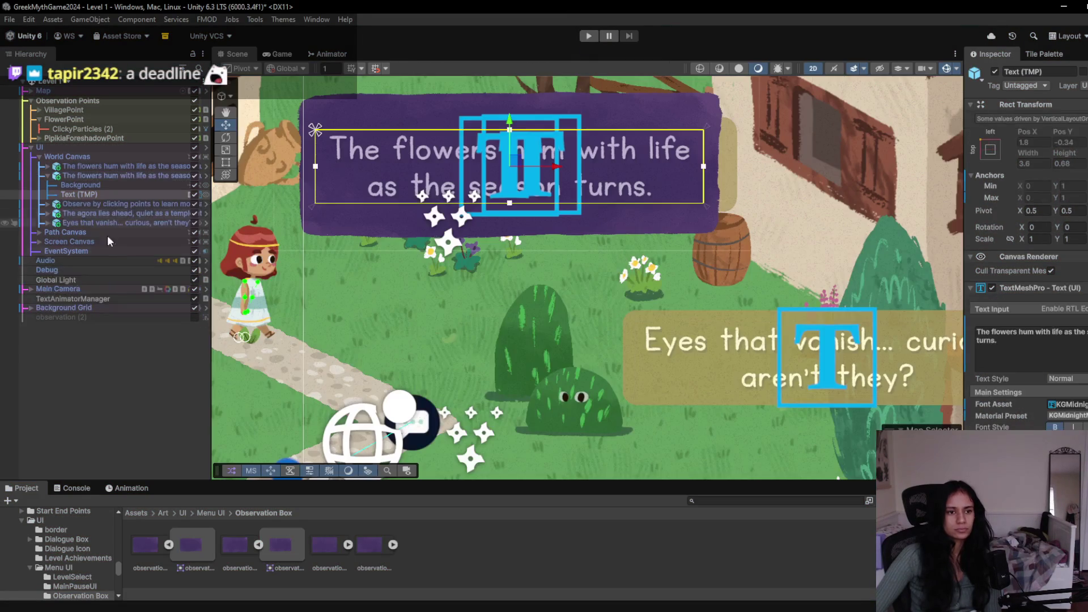
- Expand Screen Canvas > Observation Counter and frame the Observation UI counter
double_click(78, 195)
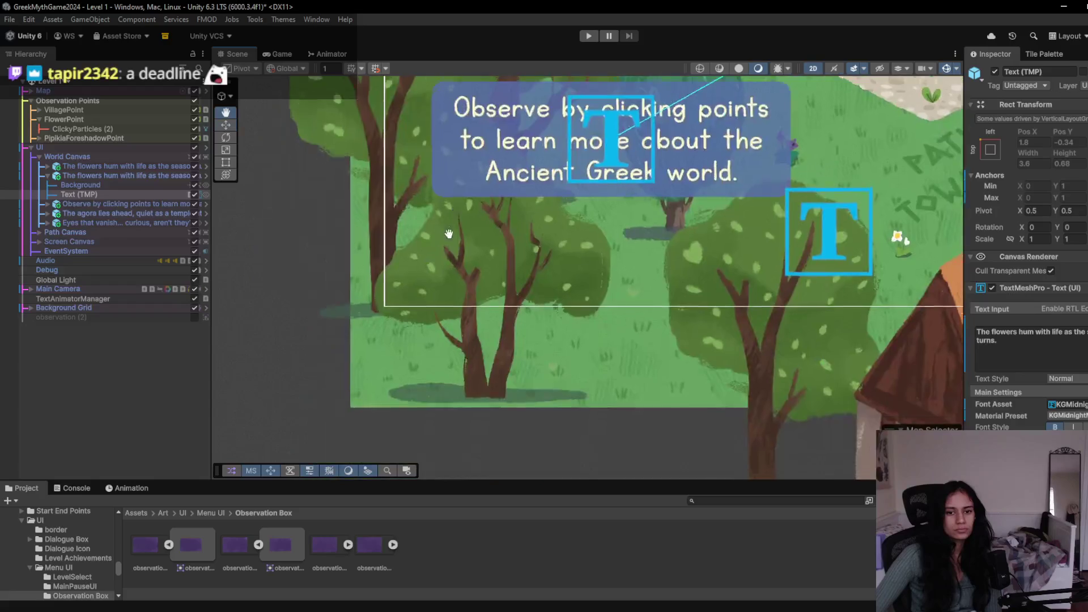
scroll(240, 290, "down", 2)
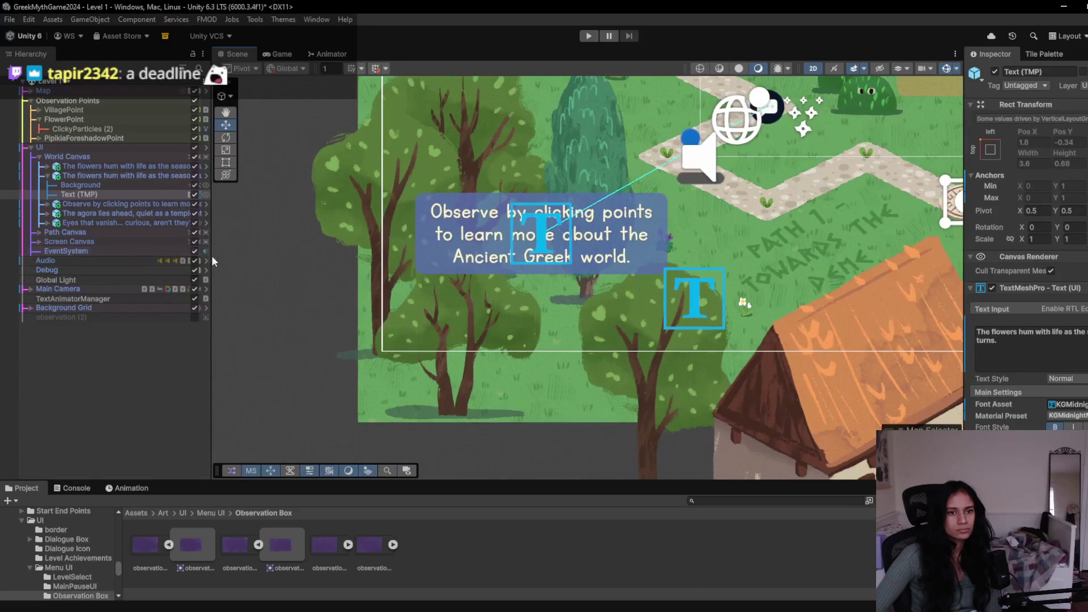
left_click(38, 241)
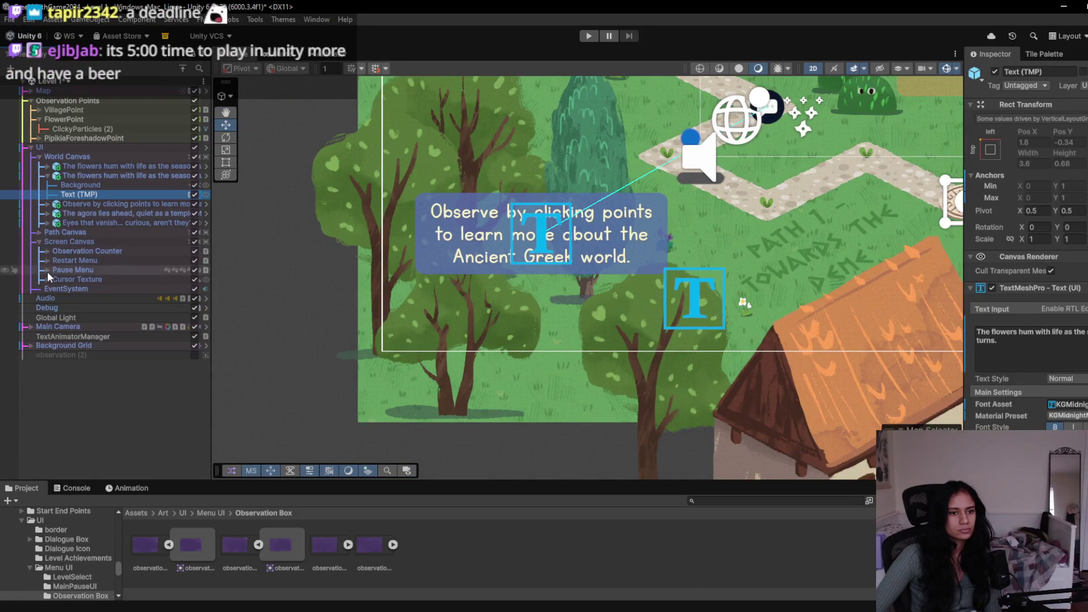
left_click(47, 251)
double_click(63, 260)
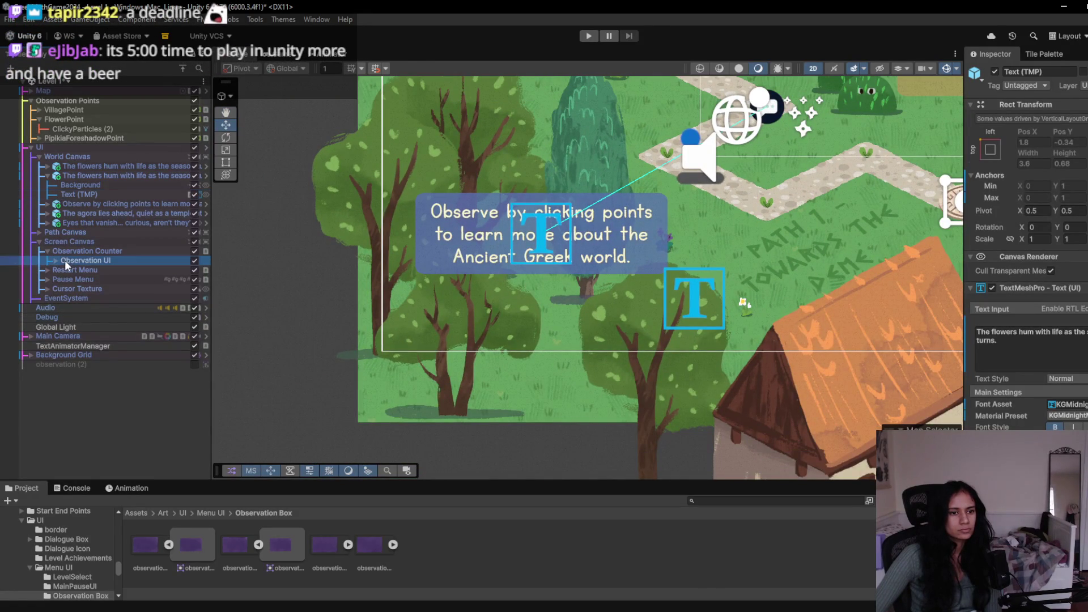
- Expand Observation UI and select the counter's Text Bkgd
scroll(508, 308, "up", 2)
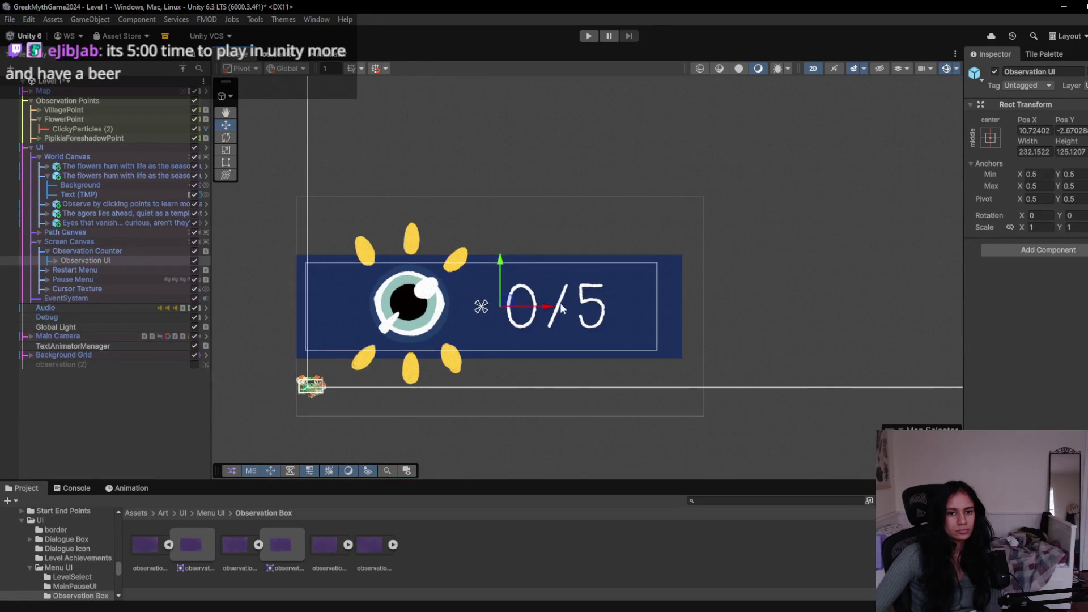
left_click(56, 260)
left_click(101, 269)
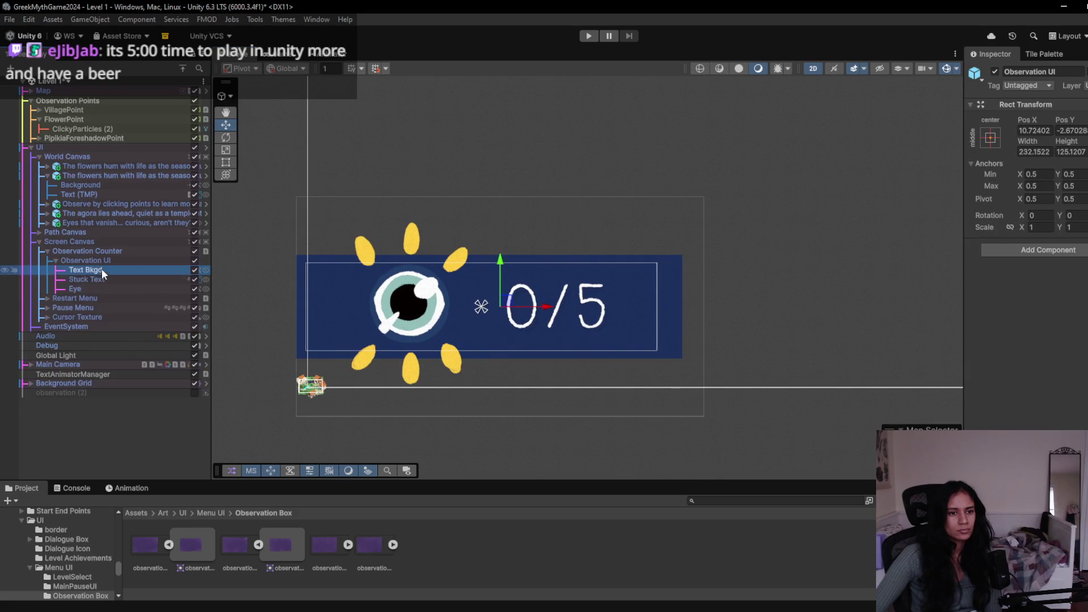
left_click(93, 277)
left_click(121, 270)
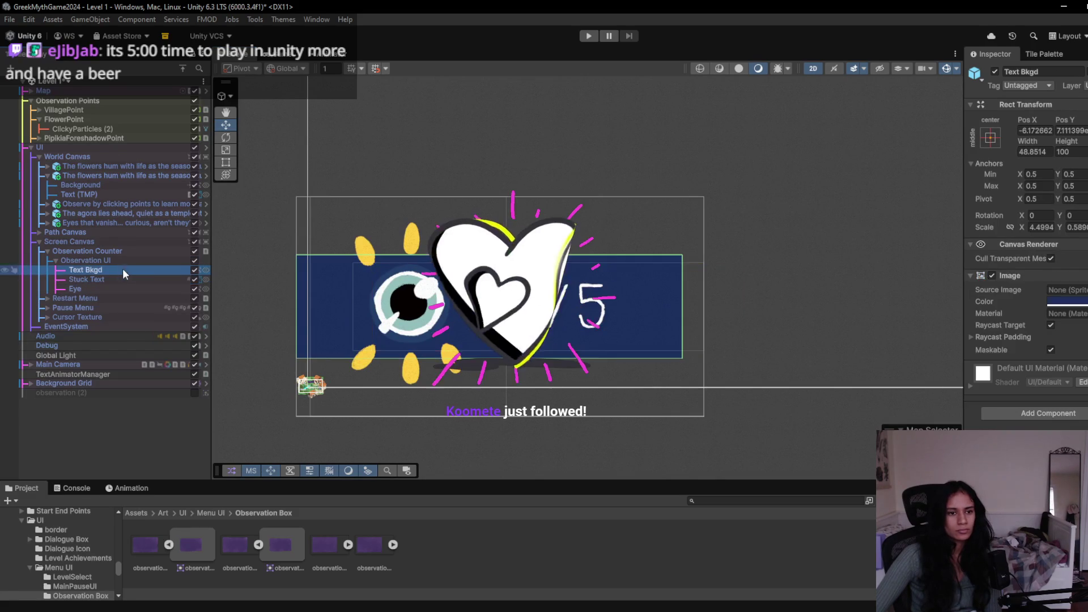
- Try a new colour, the observation box sprite and a nudge on Text Bkgd, then undo them
left_click(1066, 302)
left_click_drag(1043, 386, 1016, 354)
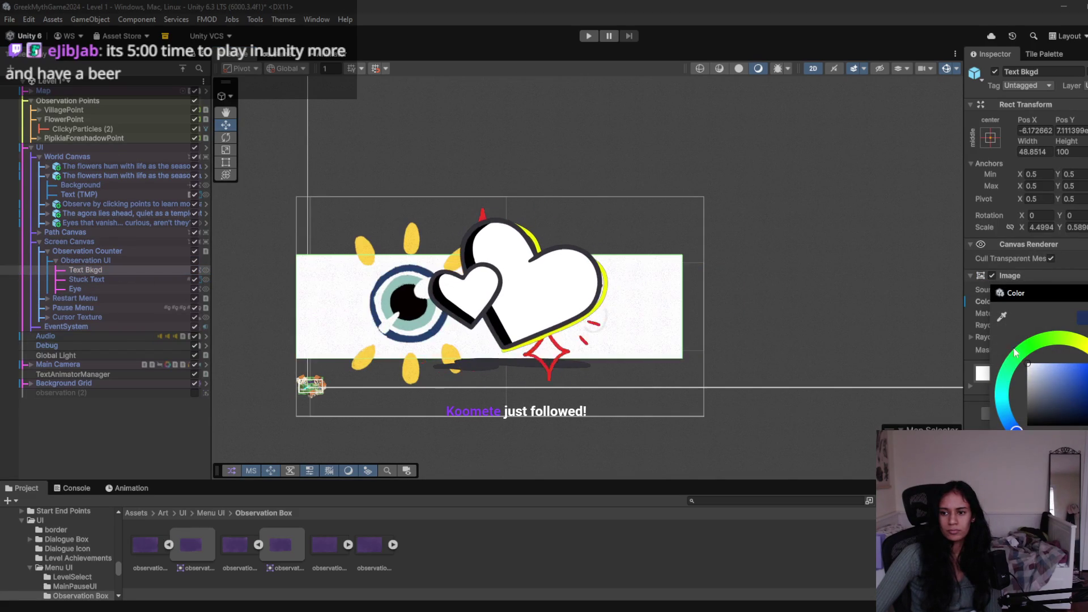
left_click(278, 562)
mouse_move(202, 563)
left_mouse_down()
mouse_move(1066, 300)
mouse_move(1057, 312)
mouse_move(1073, 293)
left_mouse_up()
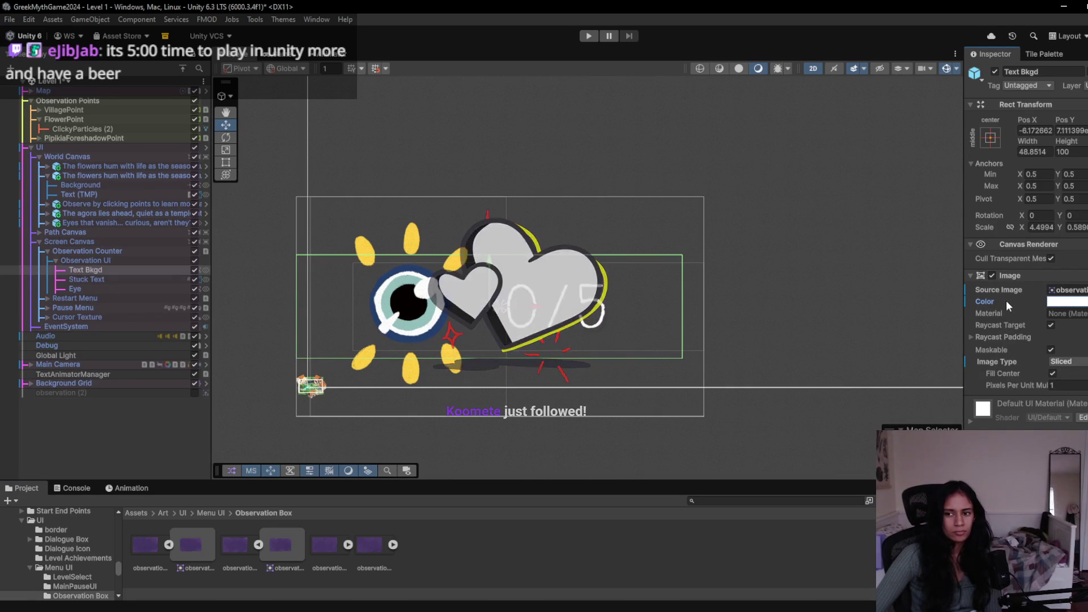
mouse_move(488, 304)
left_mouse_down()
mouse_move(510, 306)
mouse_move(487, 249)
mouse_move(386, 289)
mouse_move(510, 306)
left_mouse_up()
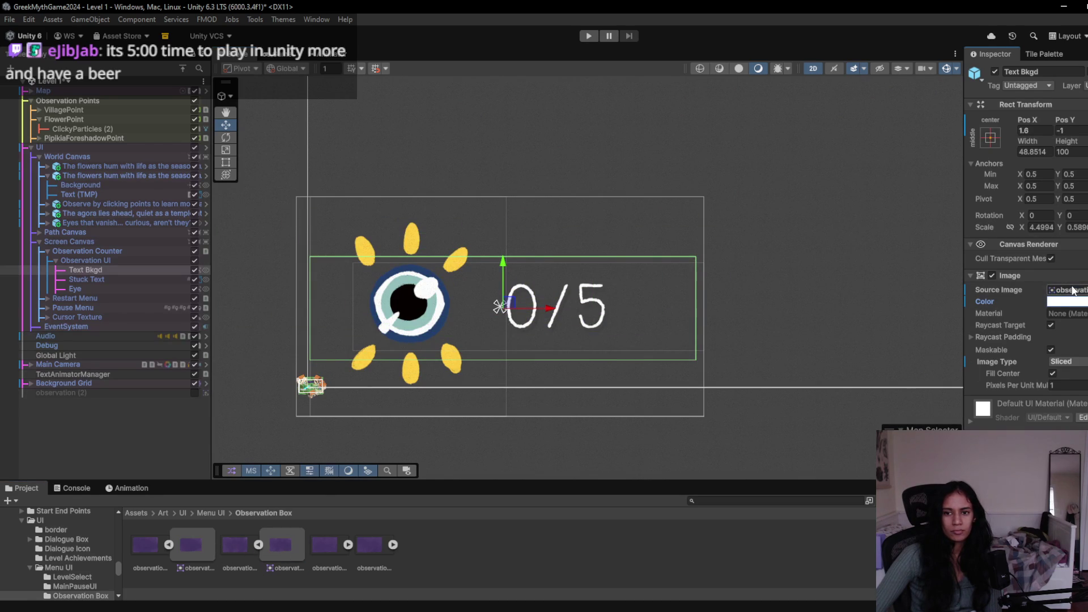
scroll(494, 366, "down", 5)
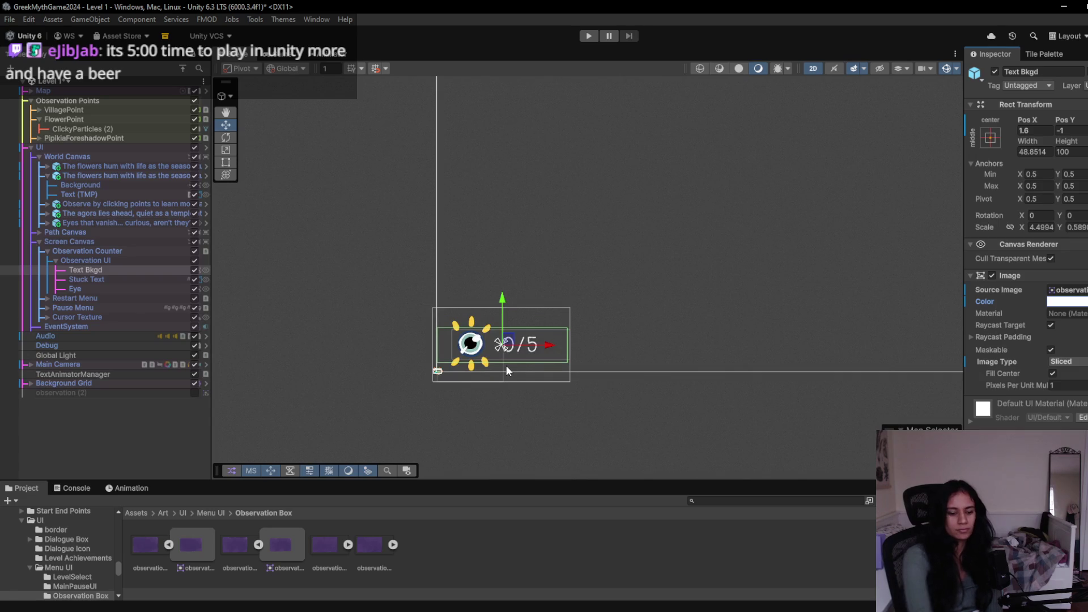
key("ctrl+z")
key("ctrl+z")
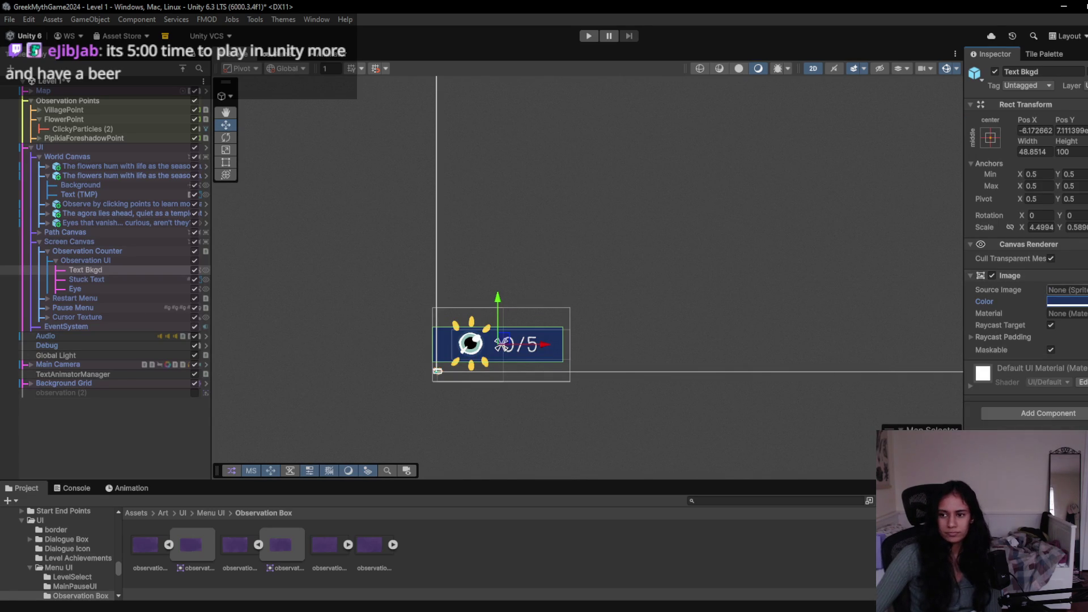
- Eyedrop the Observation Box purple into Image Color, then playtest and observe the flowers
left_click(991, 360)
left_click(367, 546)
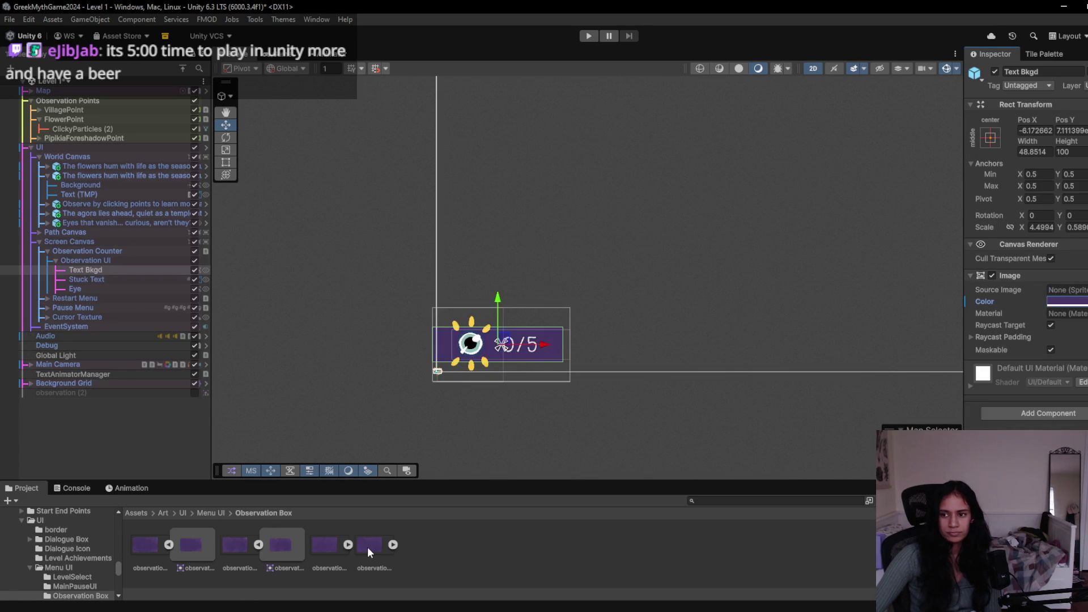
left_click(588, 36)
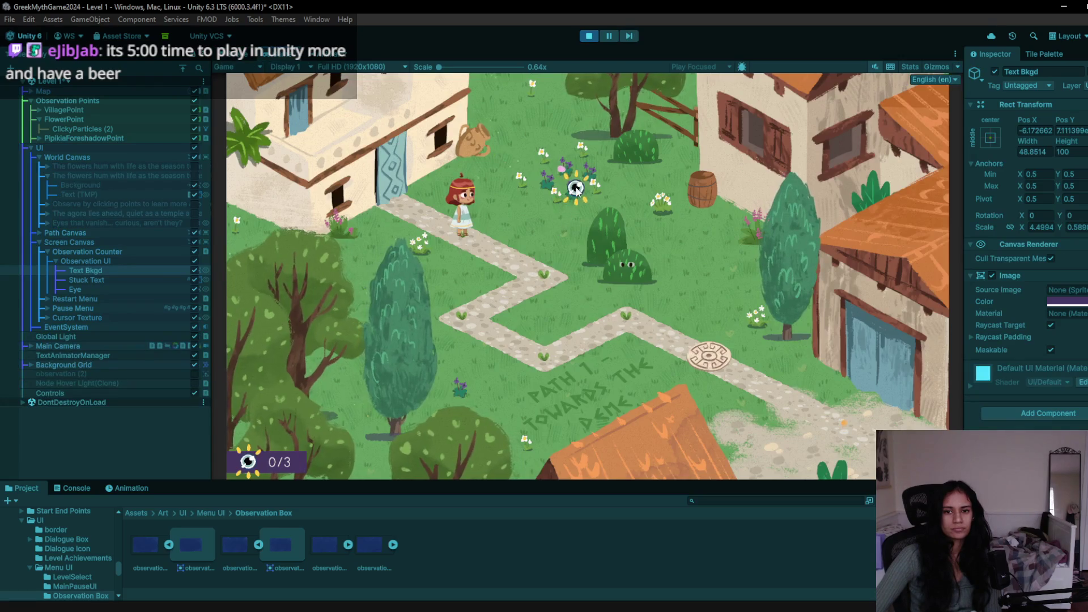
left_click(576, 188)
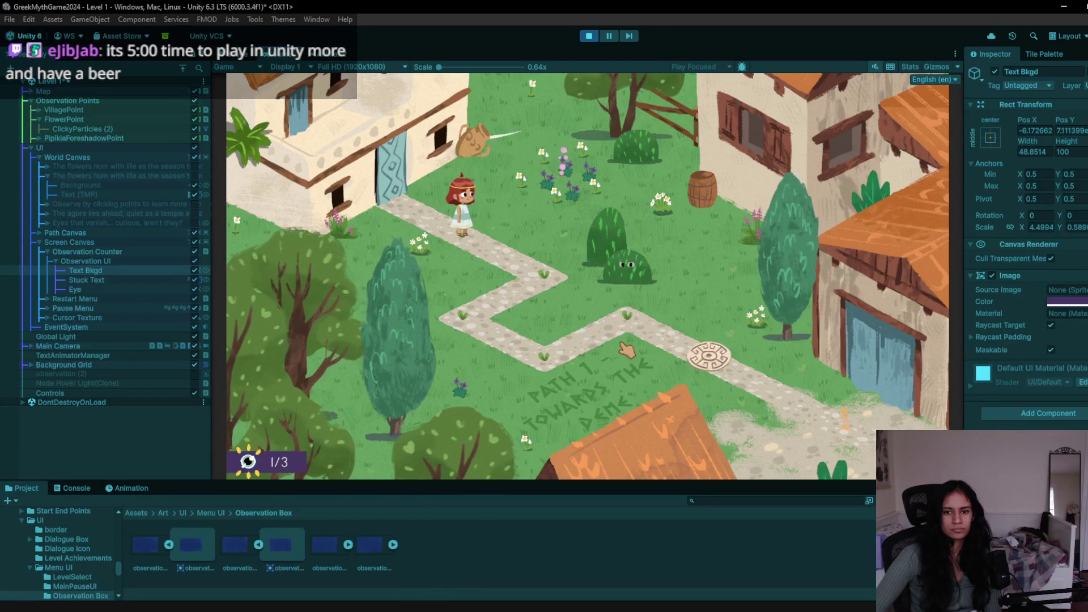
- Observe the bush and circular point to enter Level 2, then observe the fig barrel (1/4)
left_click(624, 264)
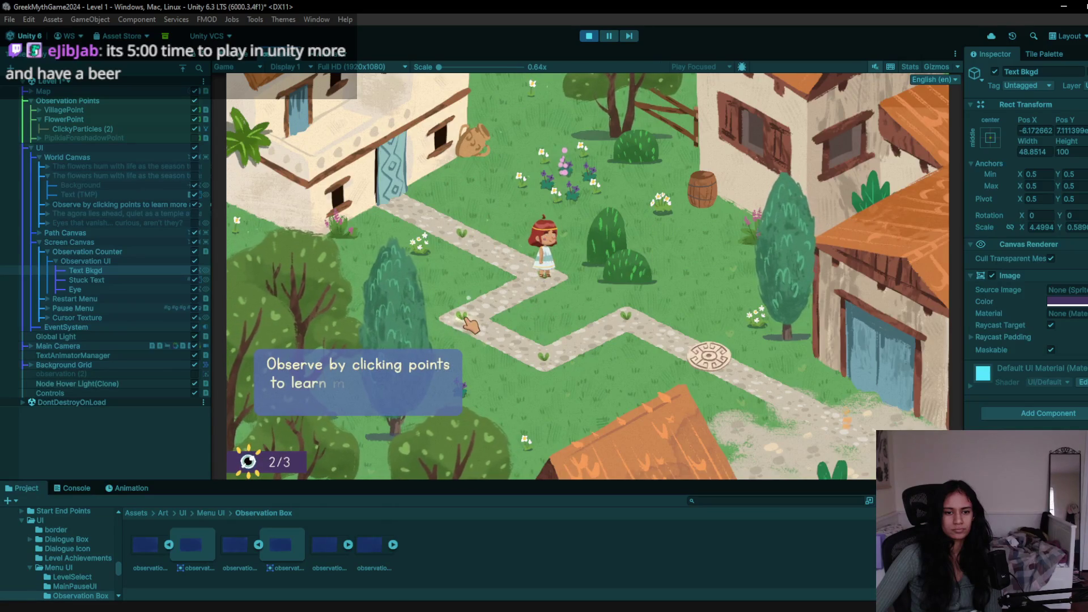
left_click(605, 327)
left_click(705, 353)
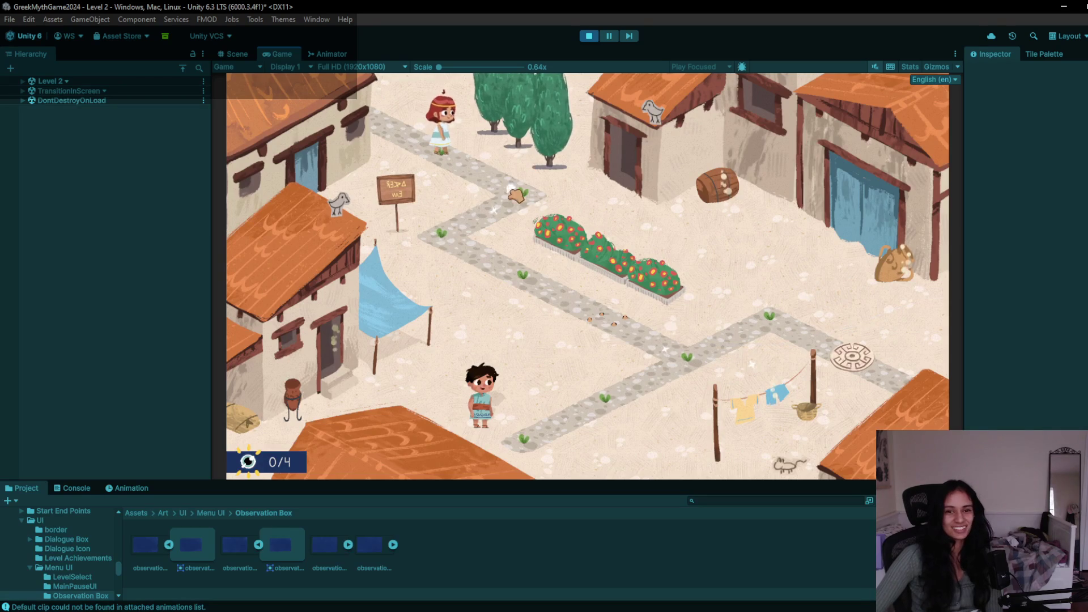
left_click(711, 181)
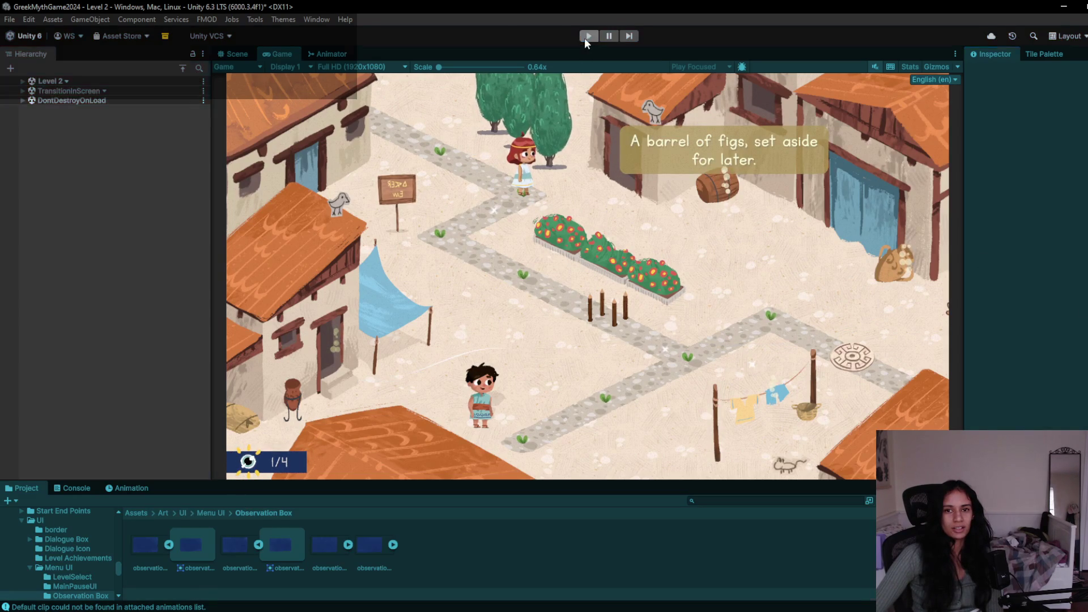
- Stop the playtest and frame the second 'The flowers hum…' box, centring its text
left_click(587, 36)
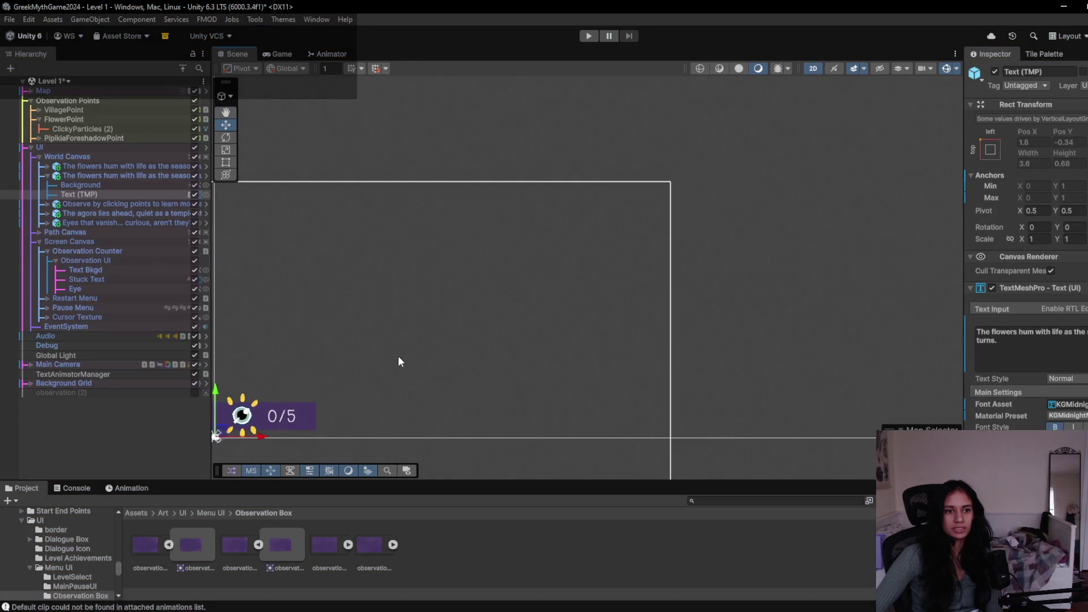
double_click(108, 159)
double_click(111, 166)
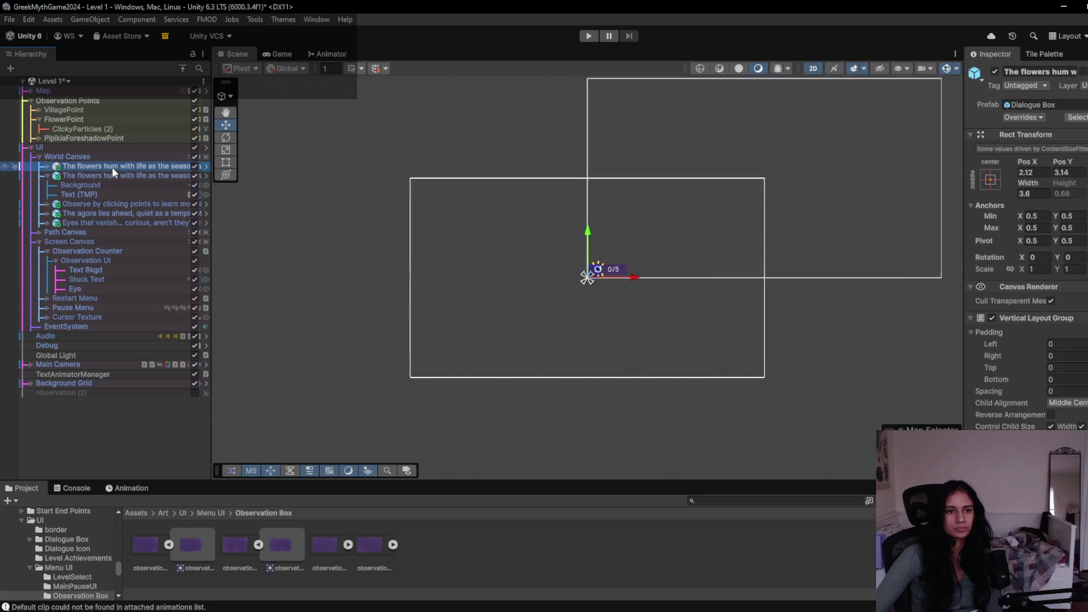
double_click(106, 177)
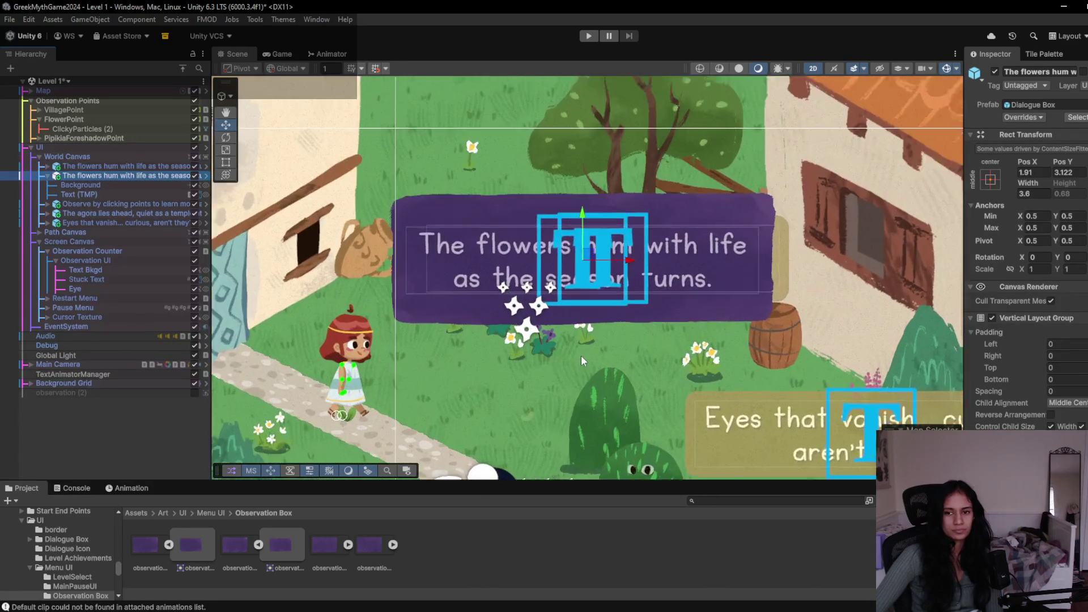
scroll(589, 348, "up", 3)
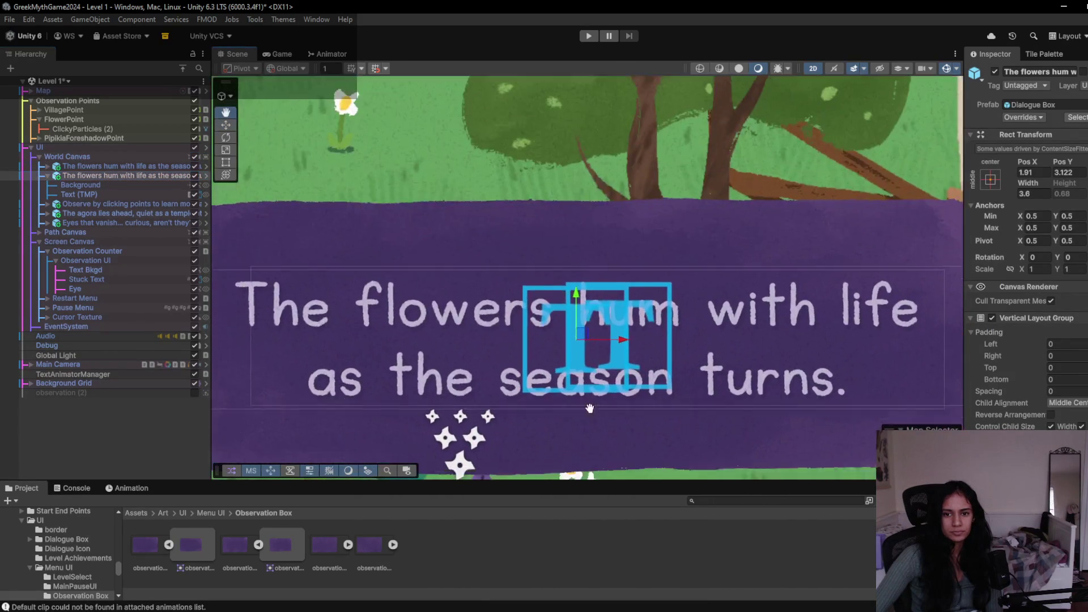
scroll(603, 365, "up", 2)
scroll(603, 365, "down", 2)
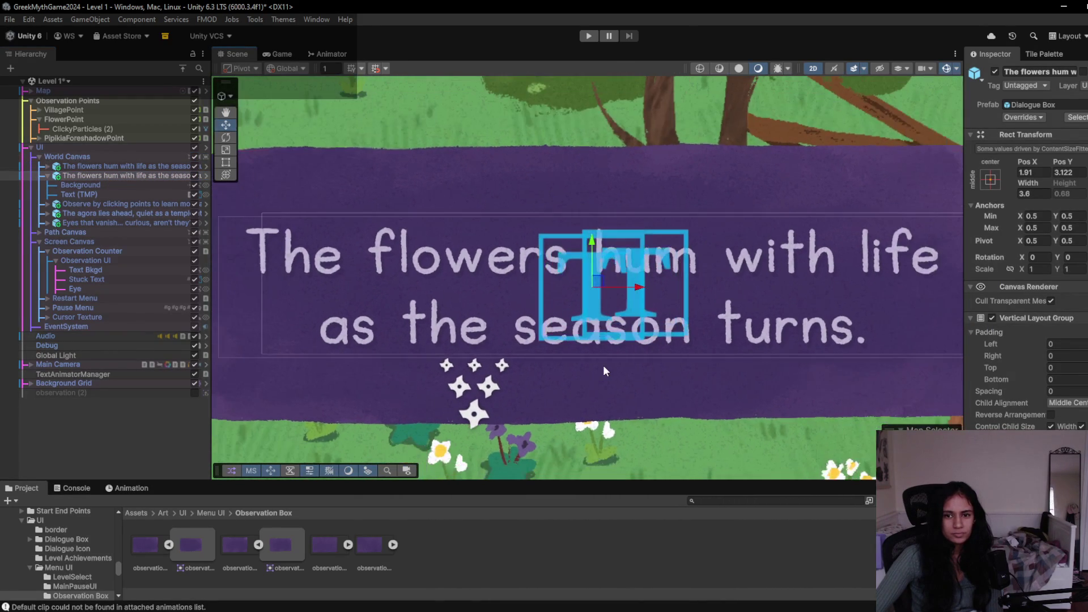
mouse_move(666, 368)
left_mouse_down()
mouse_move(494, 365)
mouse_move(861, 359)
mouse_move(459, 345)
left_mouse_up()
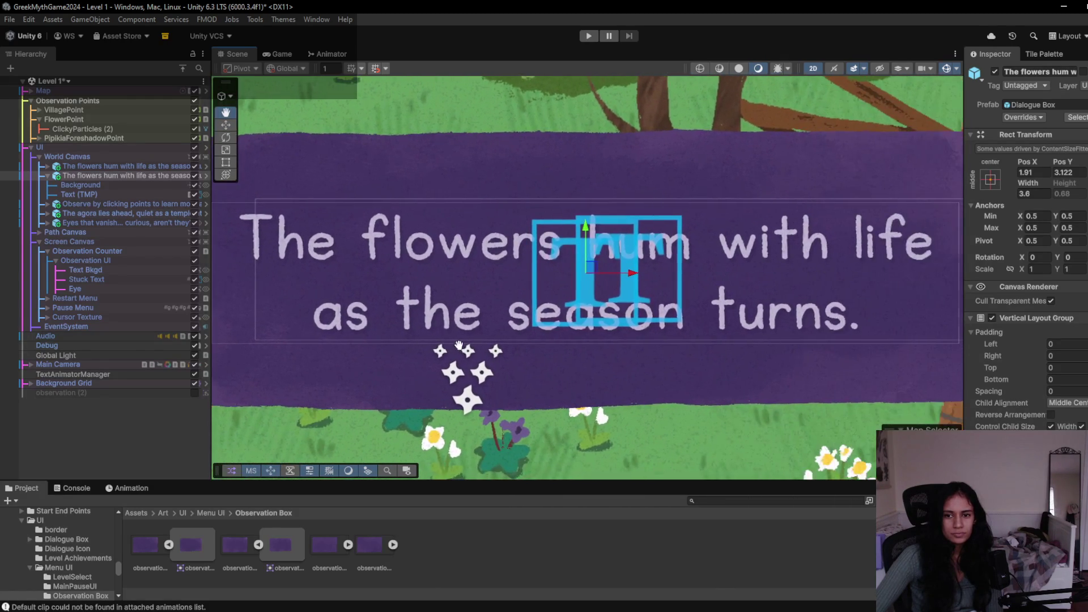
- Fit the purple Background's edges to the text with the Rect Tool, scale it to ~0.93, then play
scroll(433, 340, "down", 2)
left_click(93, 186)
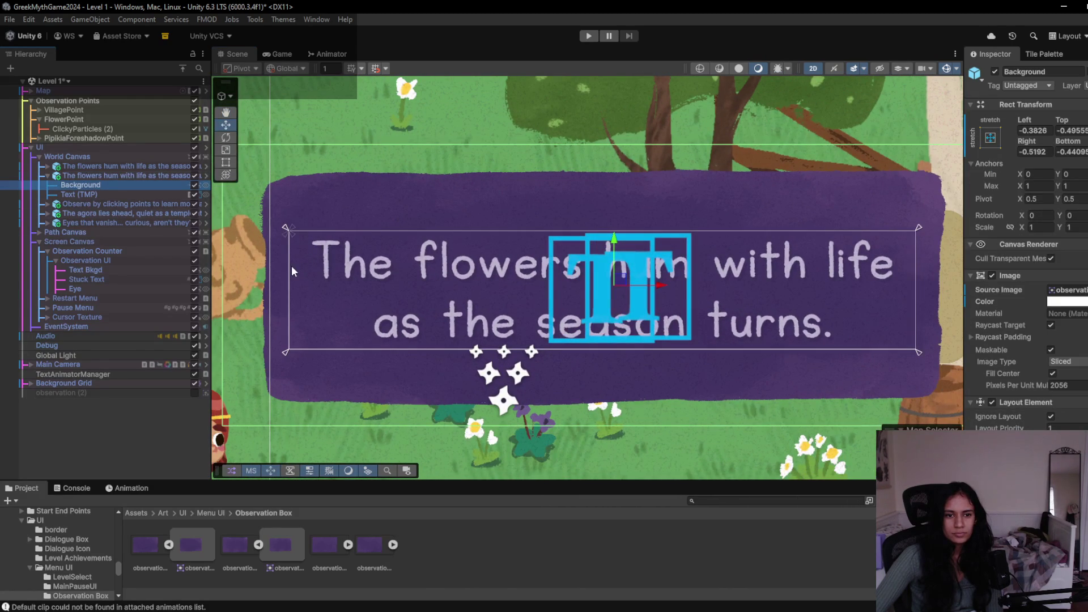
left_click(225, 162)
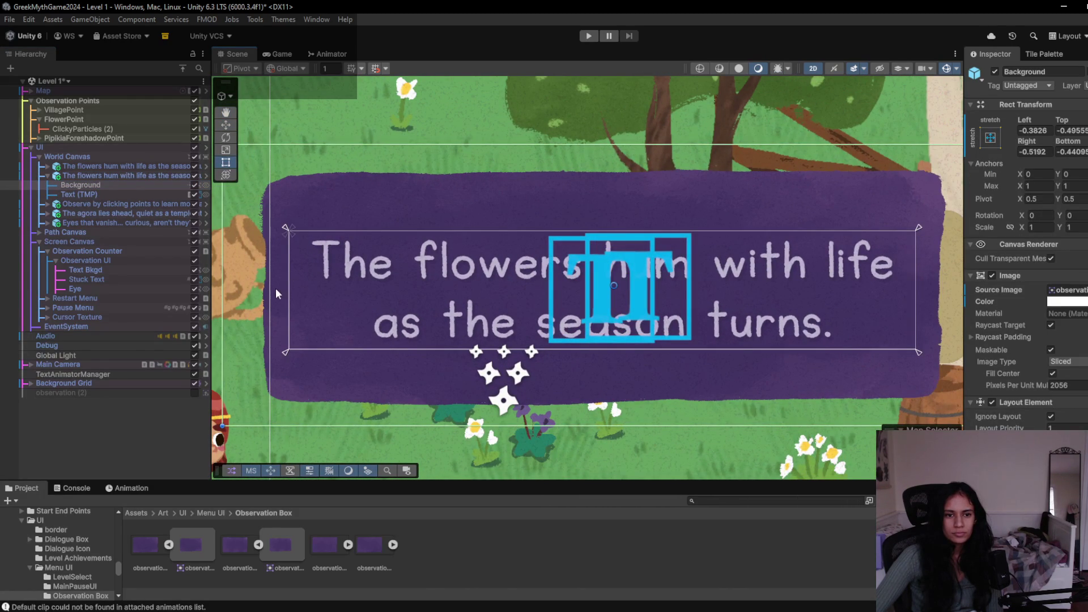
left_click(118, 187)
key("f")
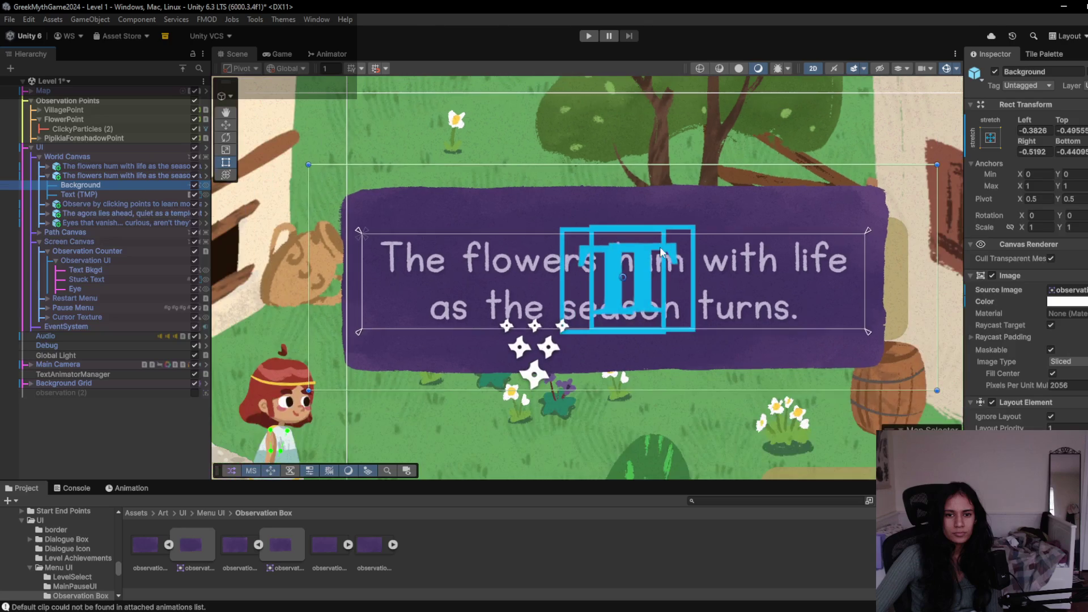
mouse_move(307, 255)
left_mouse_down()
mouse_move(595, 263)
mouse_move(281, 258)
mouse_move(294, 257)
left_mouse_up()
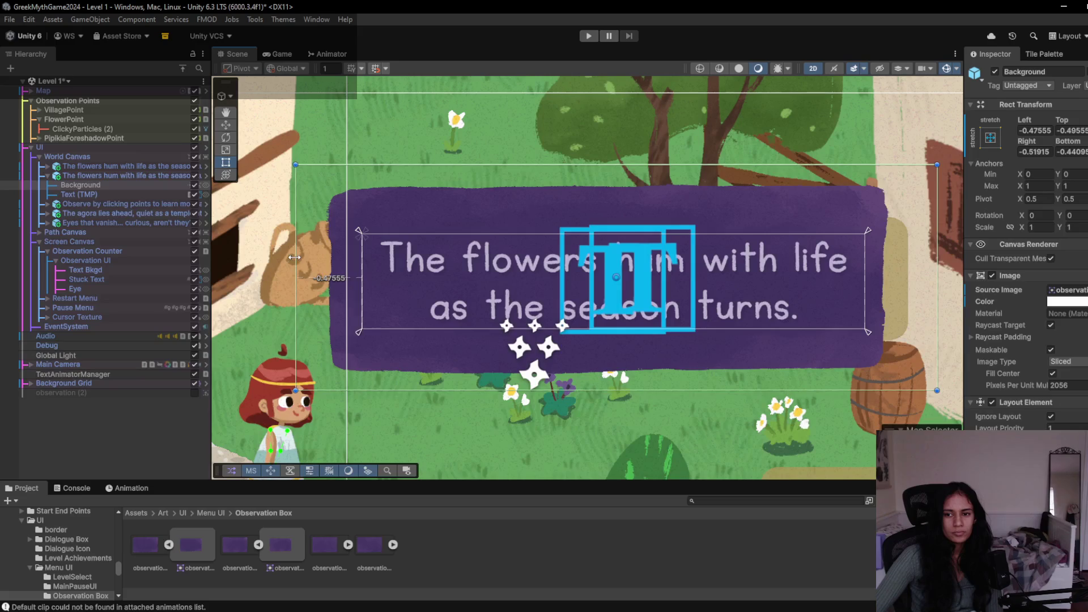
left_click_drag(937, 286, 947, 286)
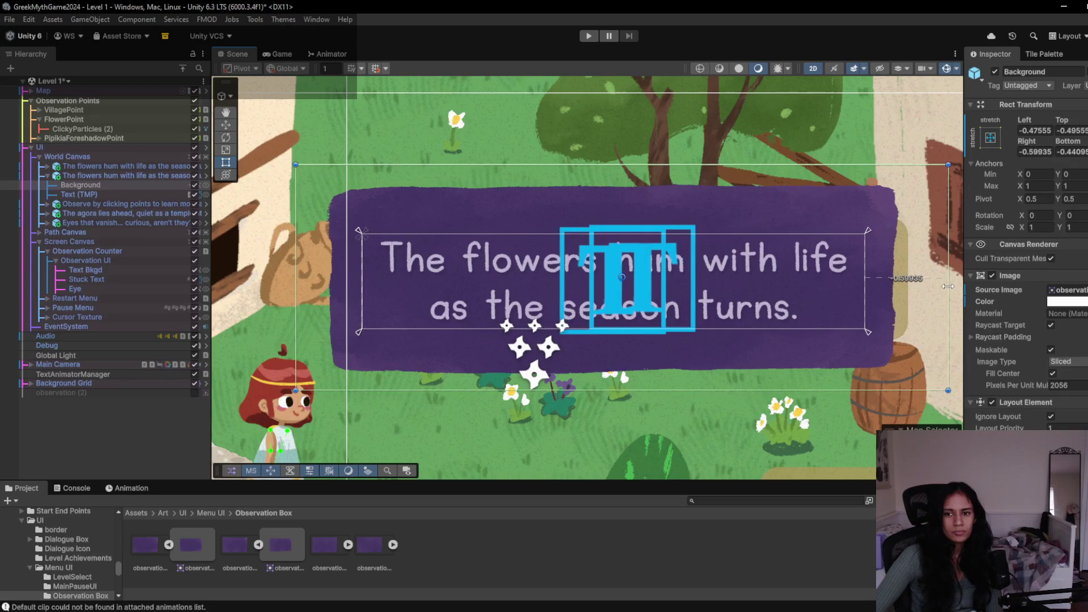
left_click_drag(649, 391, 649, 399)
left_click_drag(638, 165, 638, 164)
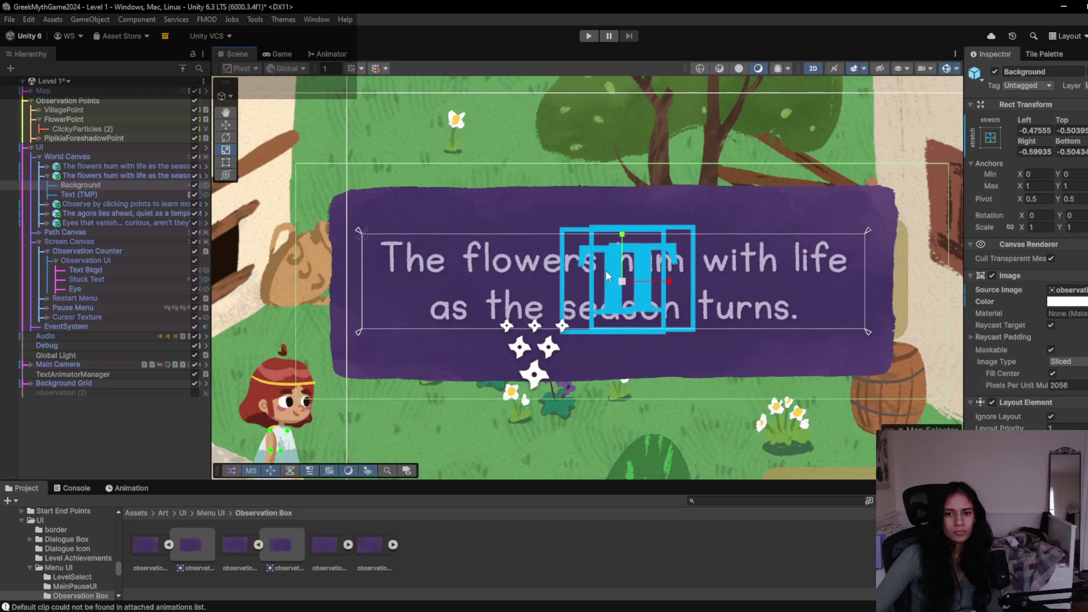
left_click_drag(622, 286, 622, 289)
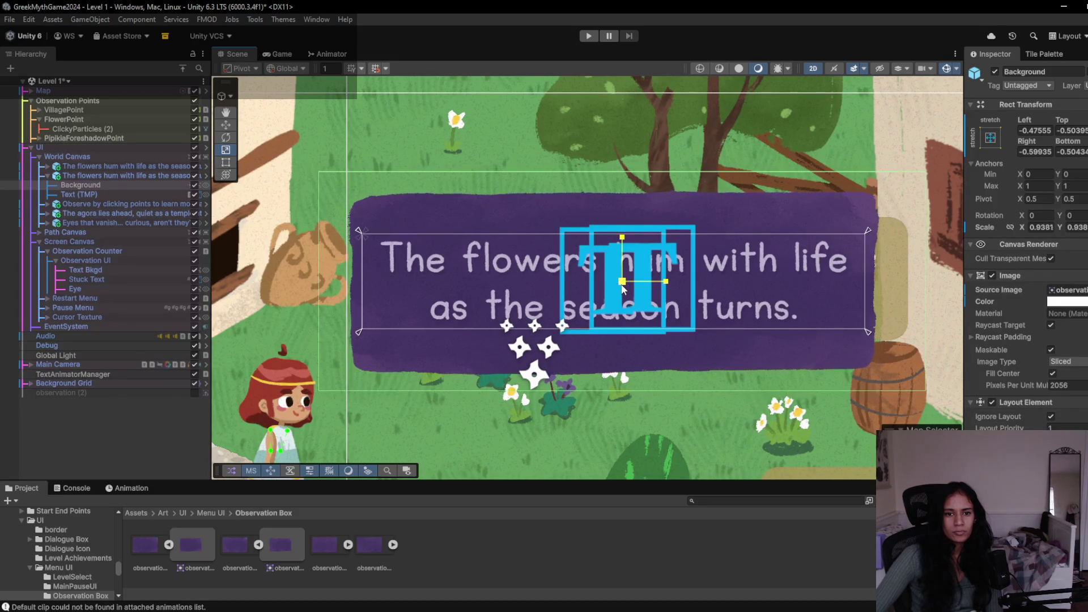
left_click(590, 36)
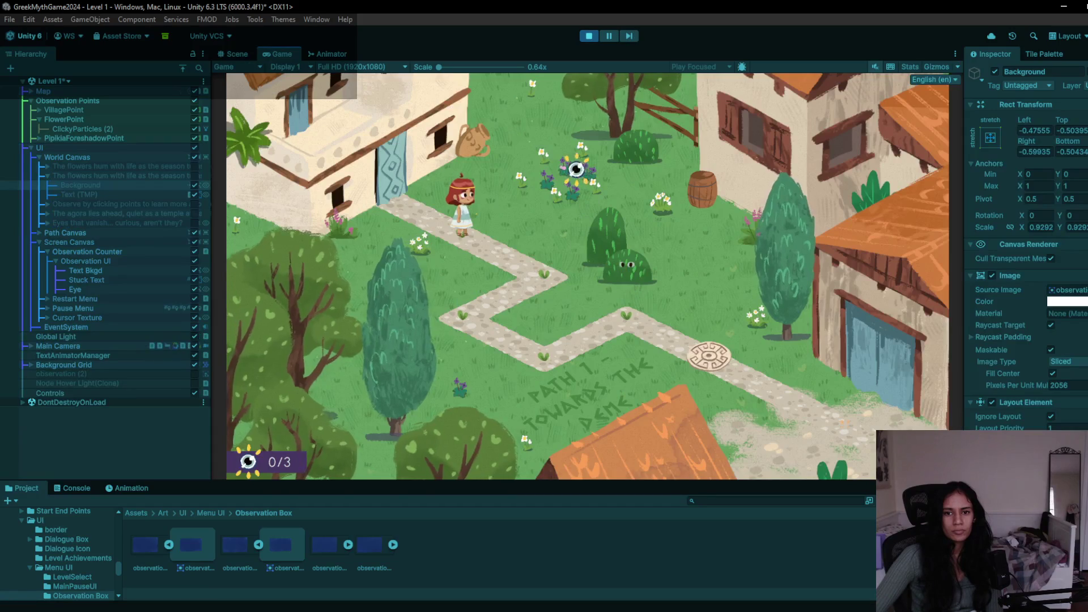
- Trigger the flowers observation three times to watch the resized dialogue, then stop playing
left_click(576, 169)
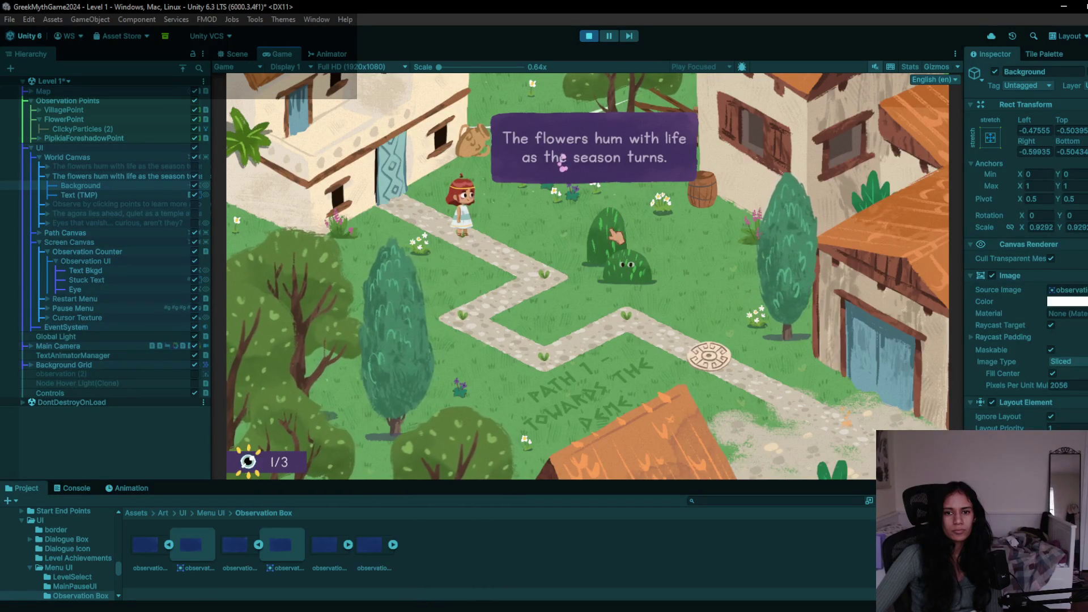
left_click(565, 157)
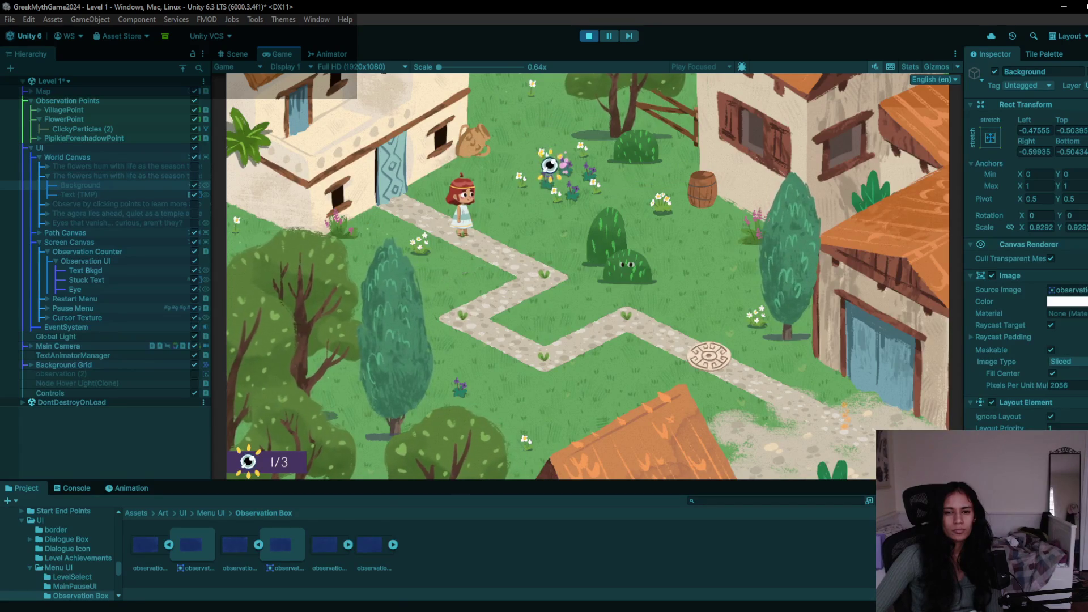
left_click(565, 158)
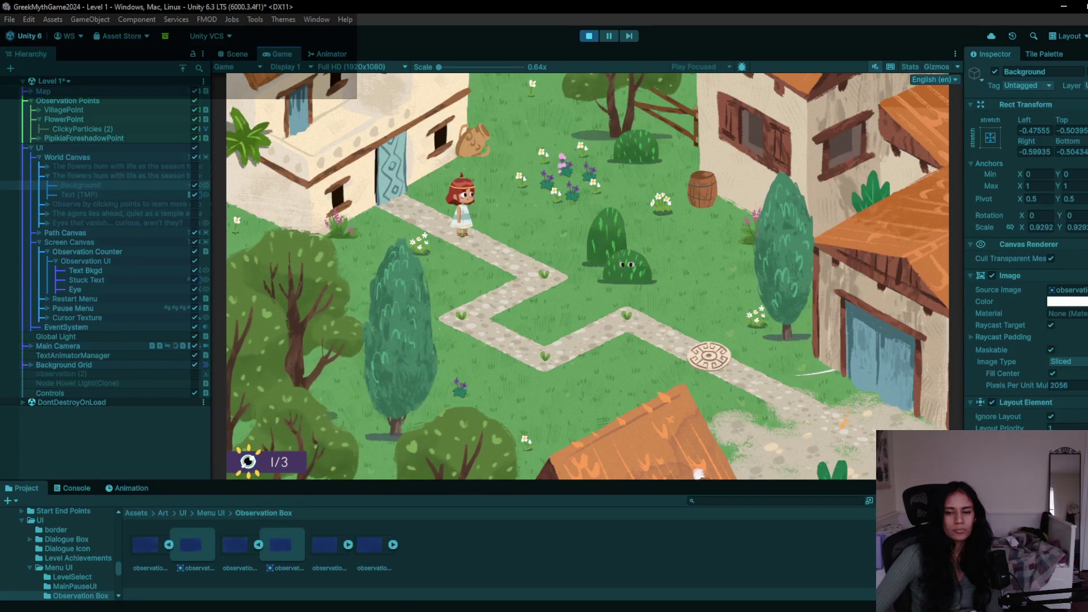
left_click(589, 36)
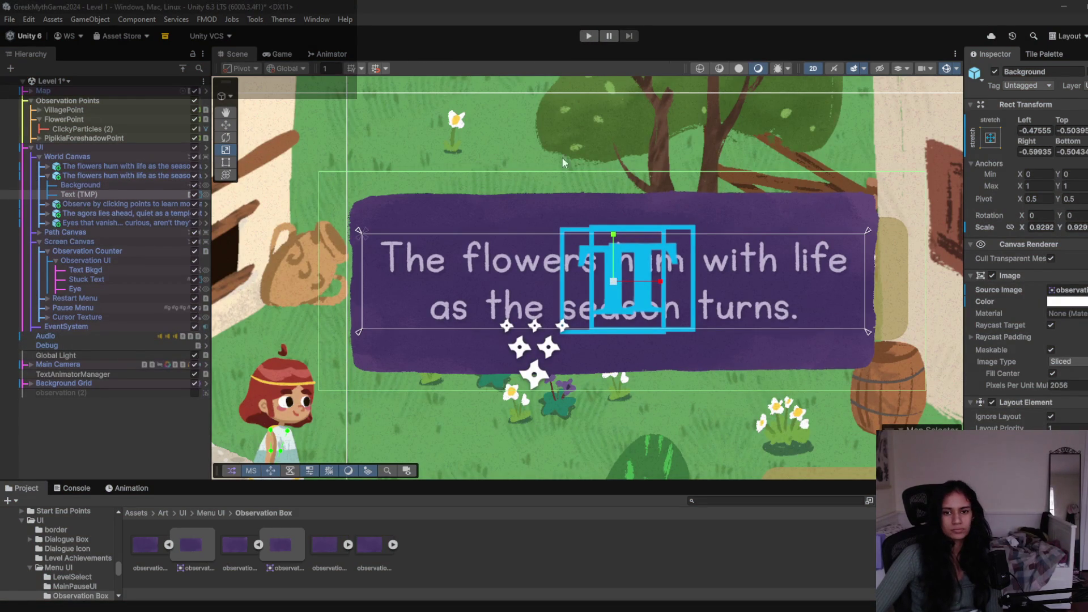
- Disable the duplicate flowers dialogue and assign the remaining flowers dialogue box to FlowerPoint
double_click(79, 195)
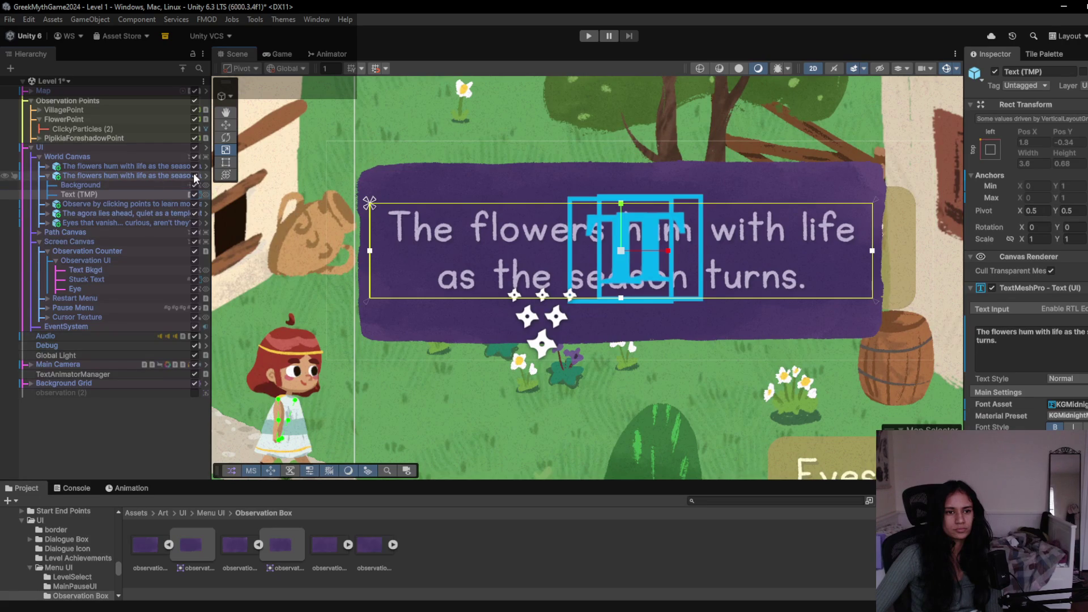
left_click(195, 175)
left_click(172, 166)
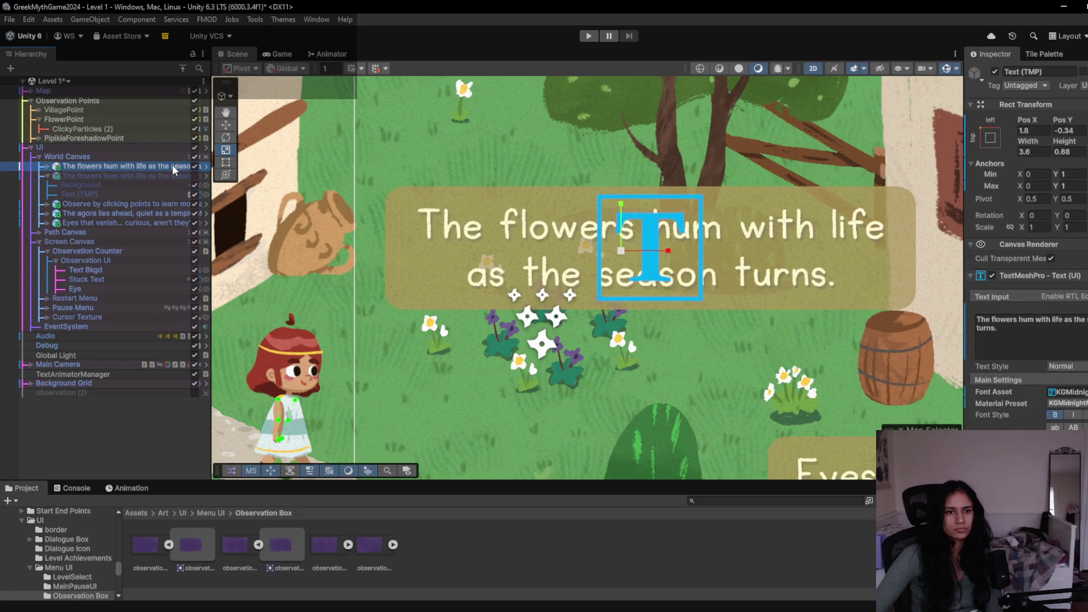
left_click(69, 119)
left_click(1083, 185)
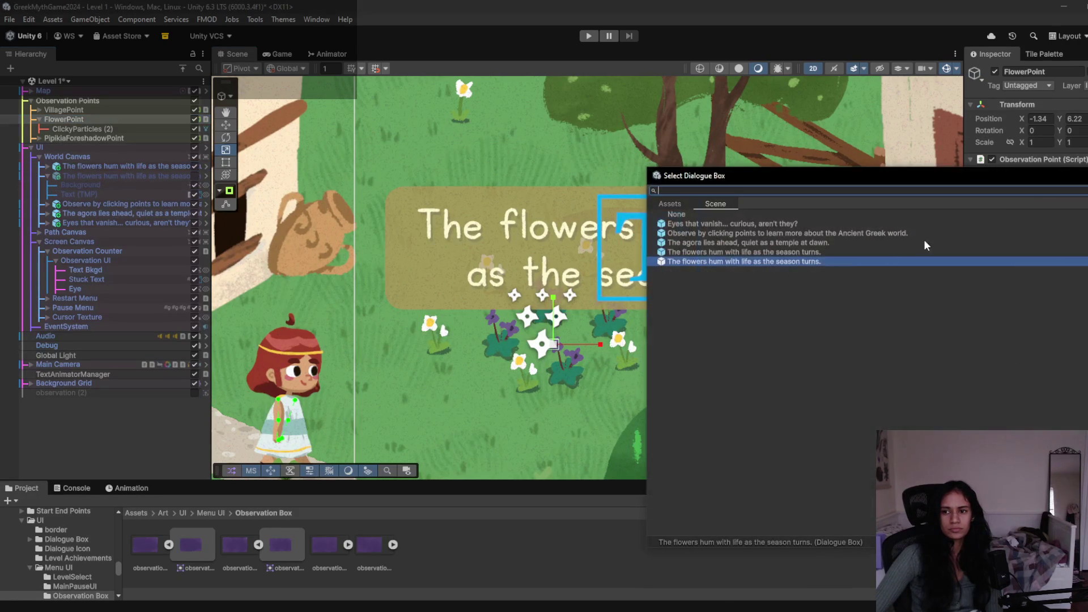
double_click(754, 260)
- Playtest the level, triggering the agora and vanishing-eyes observations to reach 3/3, then stop
left_click(589, 36)
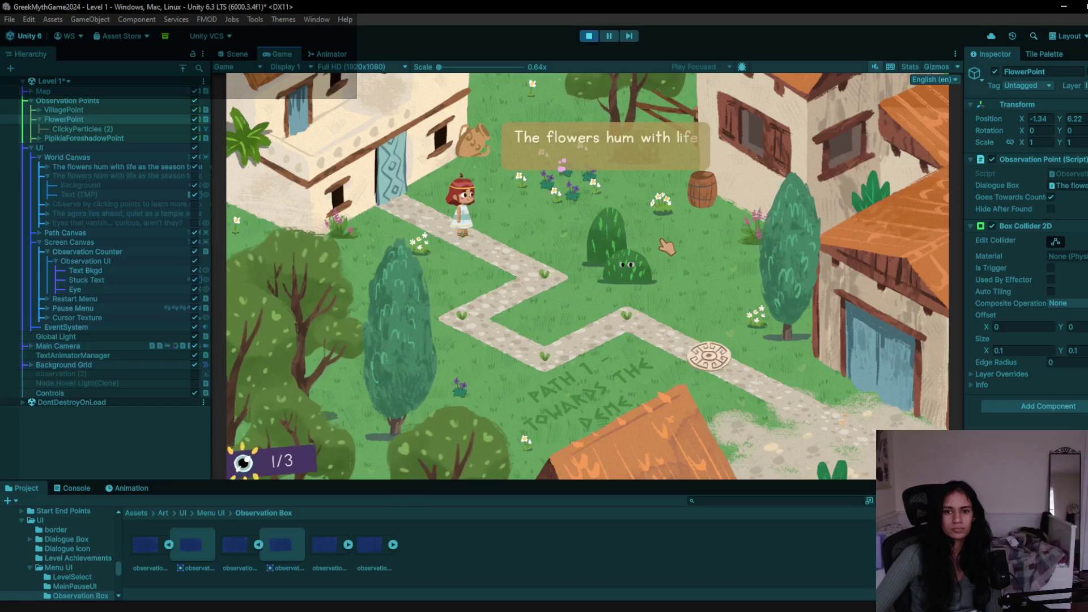
left_click(753, 449)
left_click(627, 264)
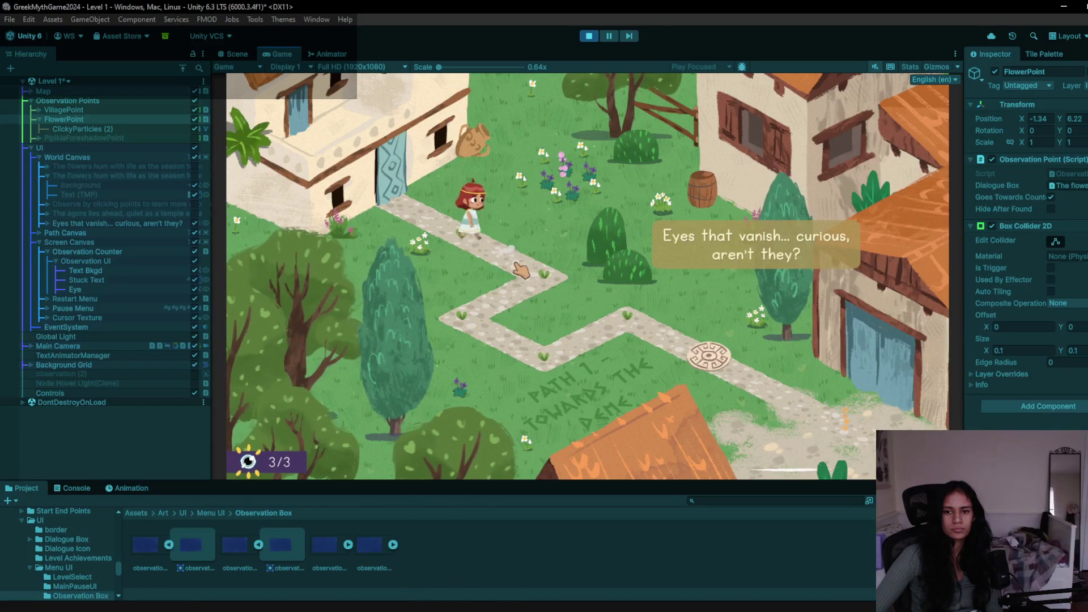
left_click(590, 36)
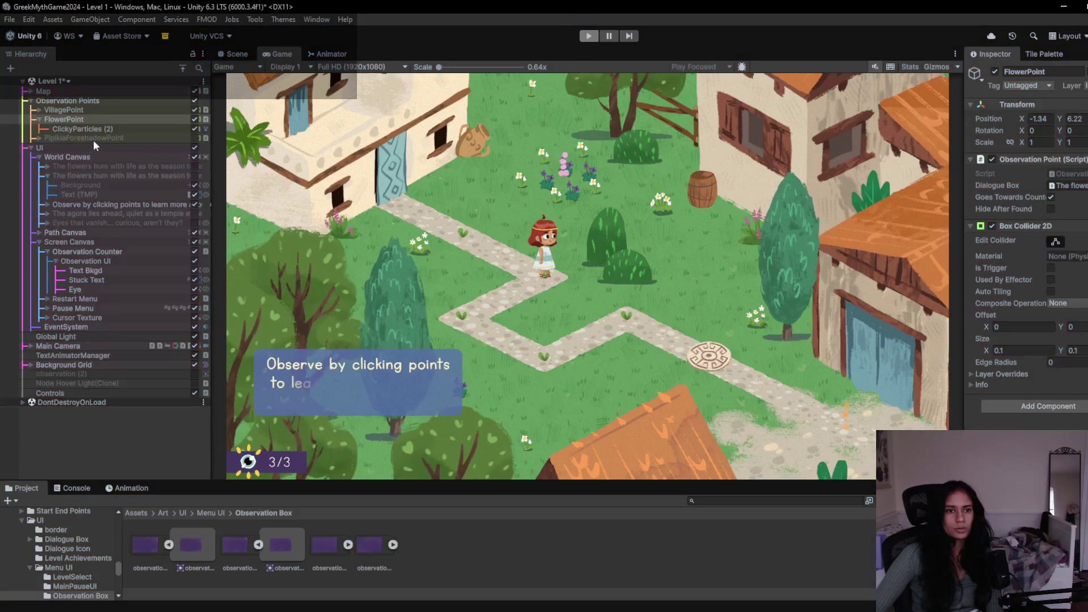
left_click(67, 81)
scroll(48, 249, "down", 5)
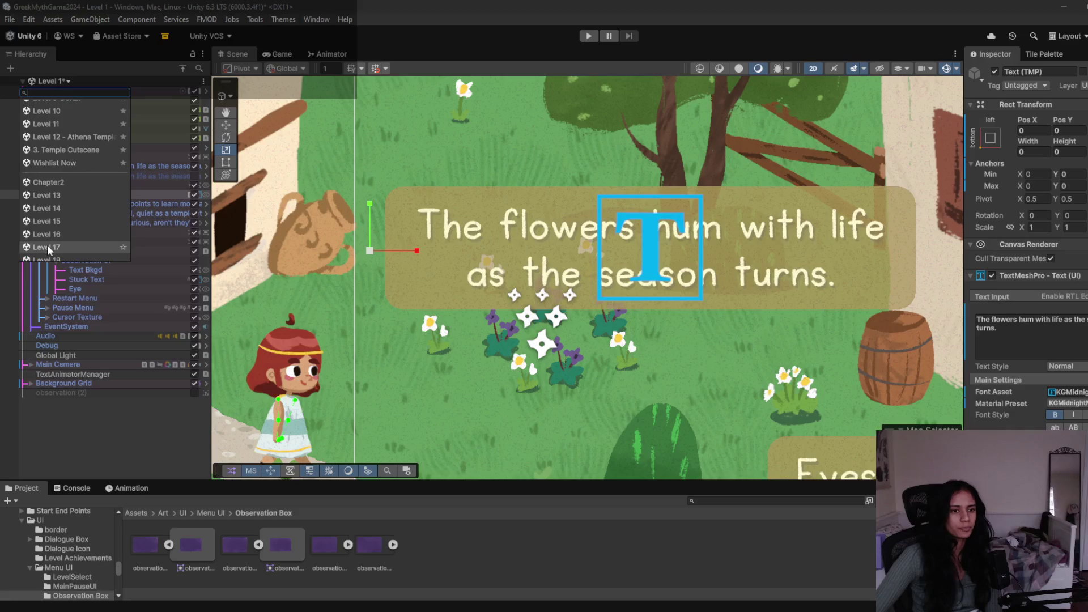
- Open the Wishlist Now scene, saving Level 1, and delete NewWishlistCanvas
left_click(83, 163)
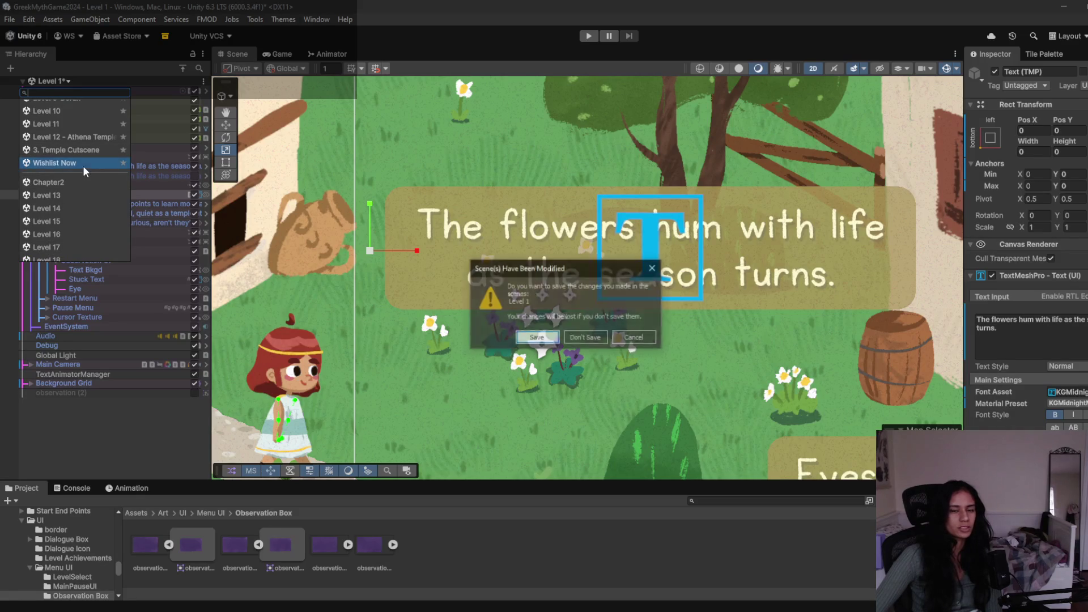
key("Return")
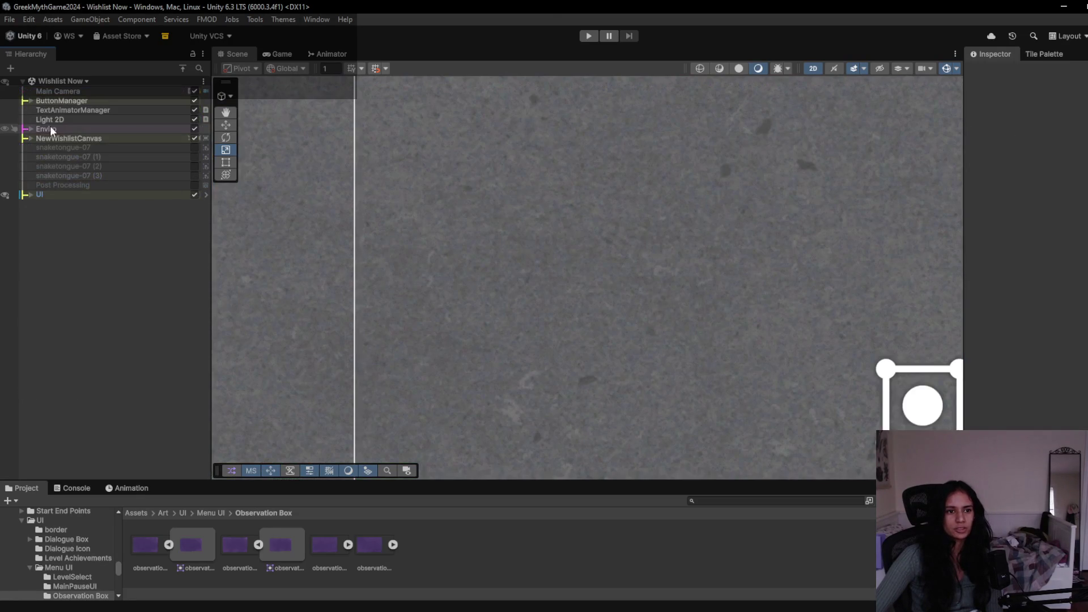
left_click(56, 127)
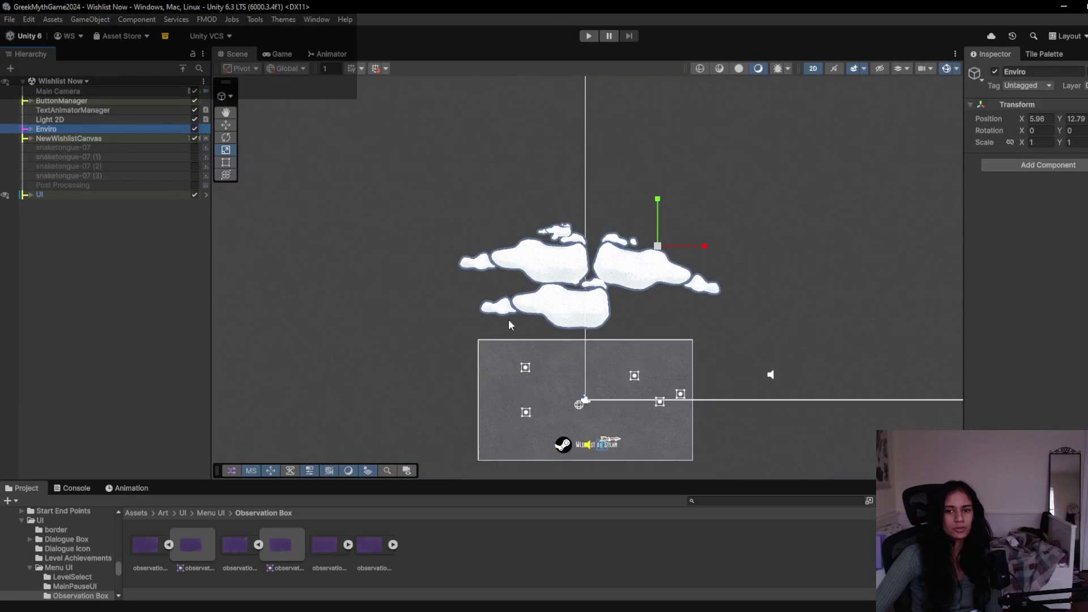
left_click(31, 101)
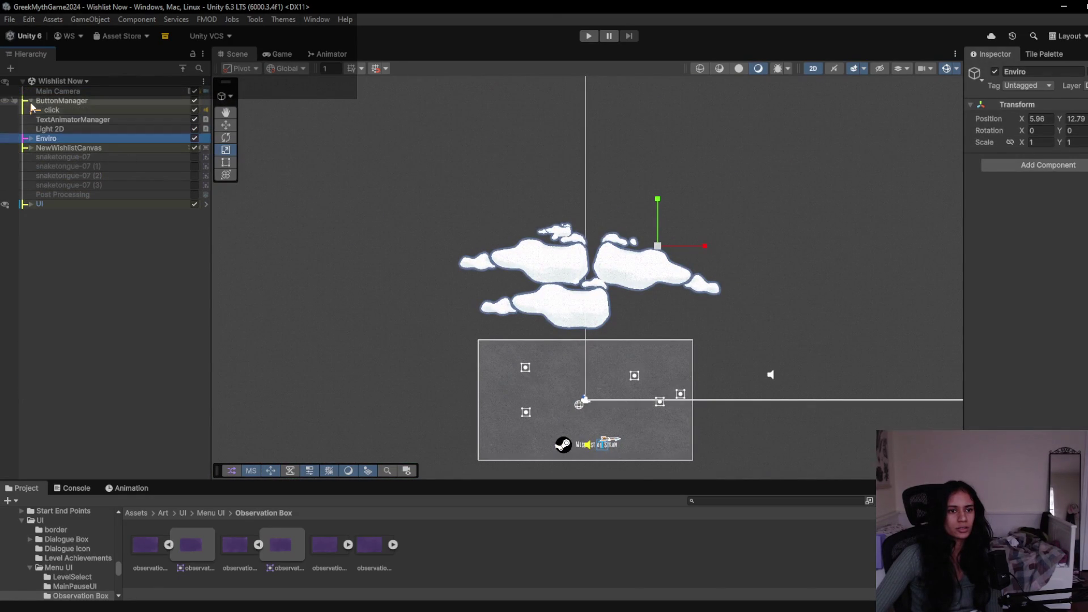
left_click(31, 147)
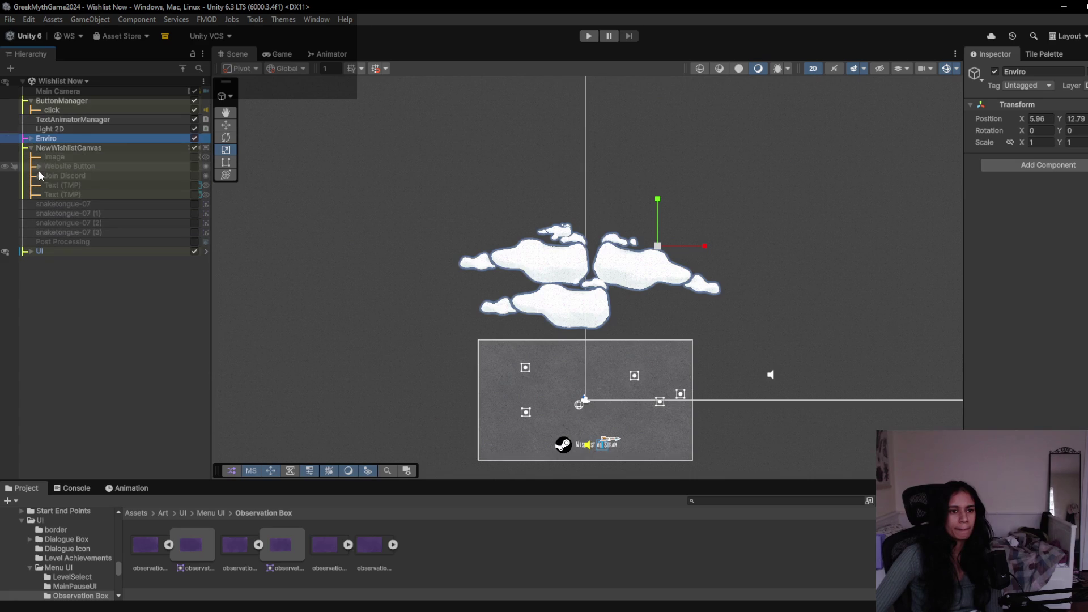
left_click(30, 252)
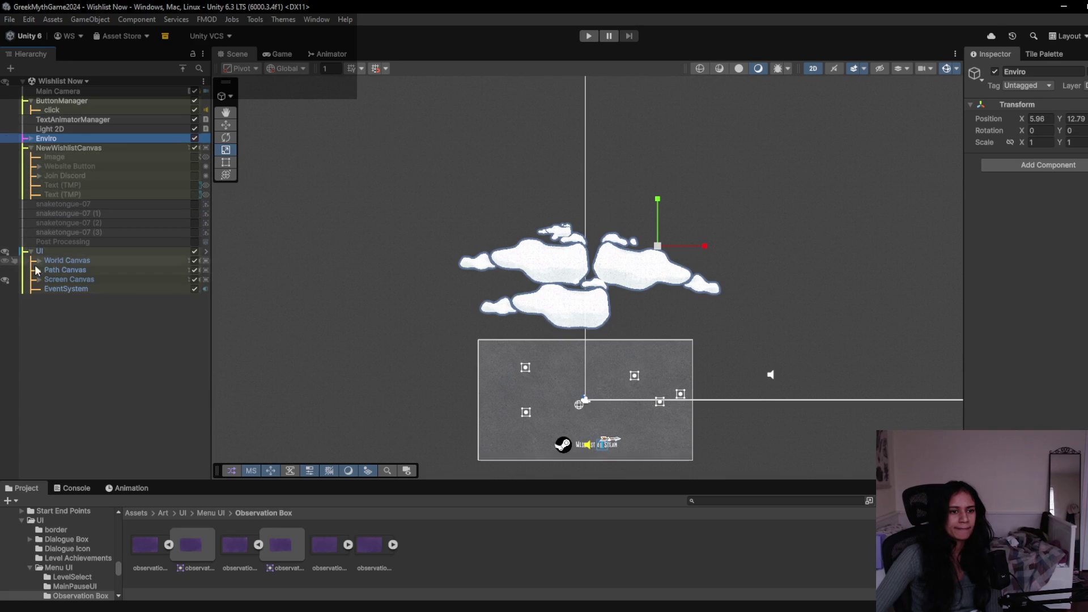
left_click(94, 145)
key("Delete")
- Delete the four snaketongue-07 sprites
left_click(91, 147)
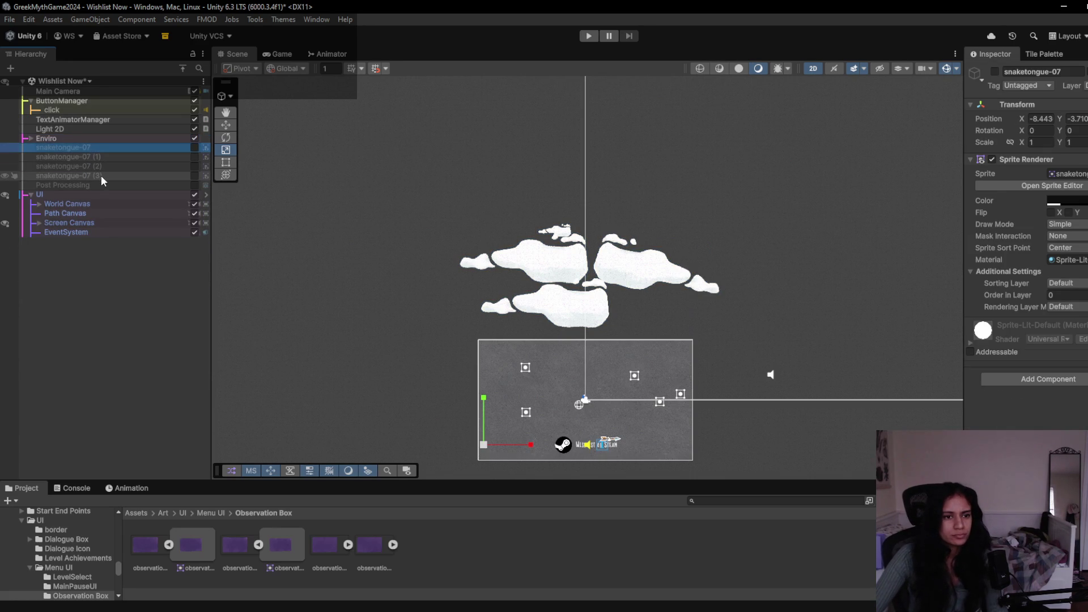
left_click(101, 175, "shift")
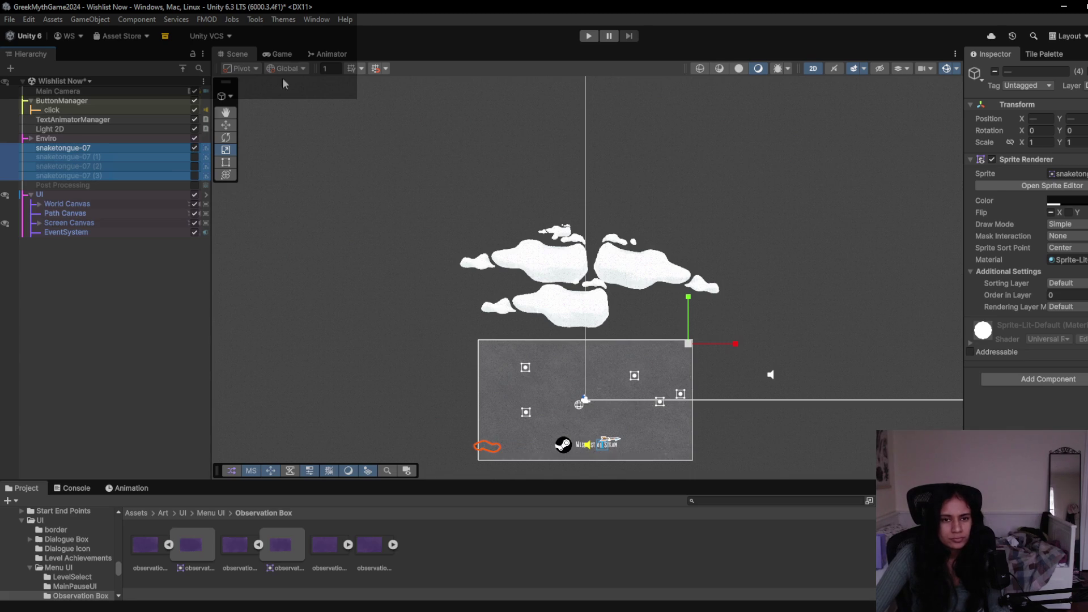
left_click(276, 55)
left_click(236, 54)
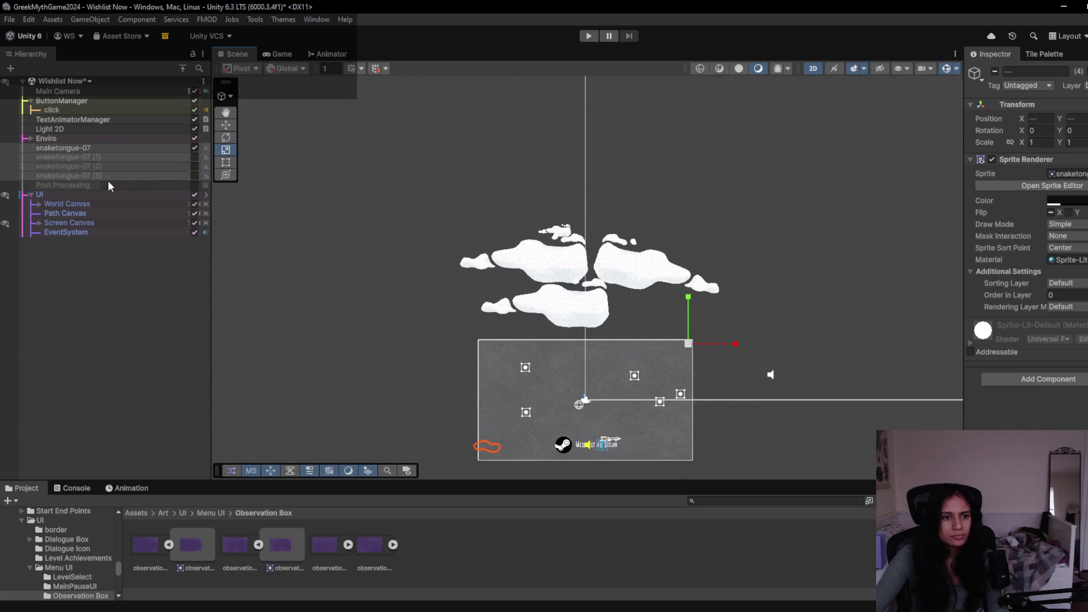
right_click(93, 147)
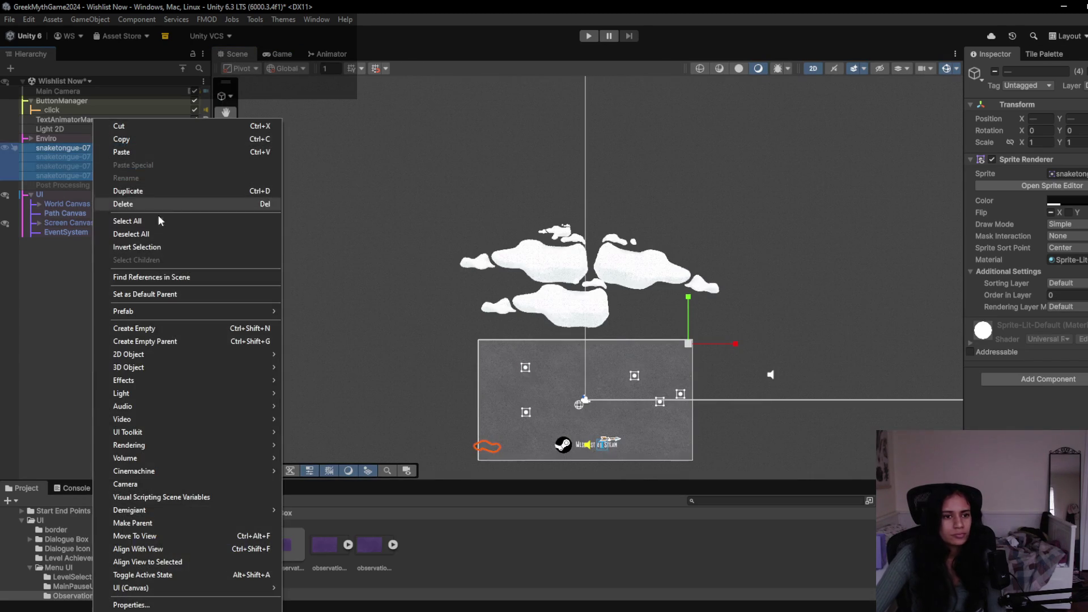
left_click(156, 203)
- Delete the Border and Image objects under Screen Canvas
left_click(75, 146)
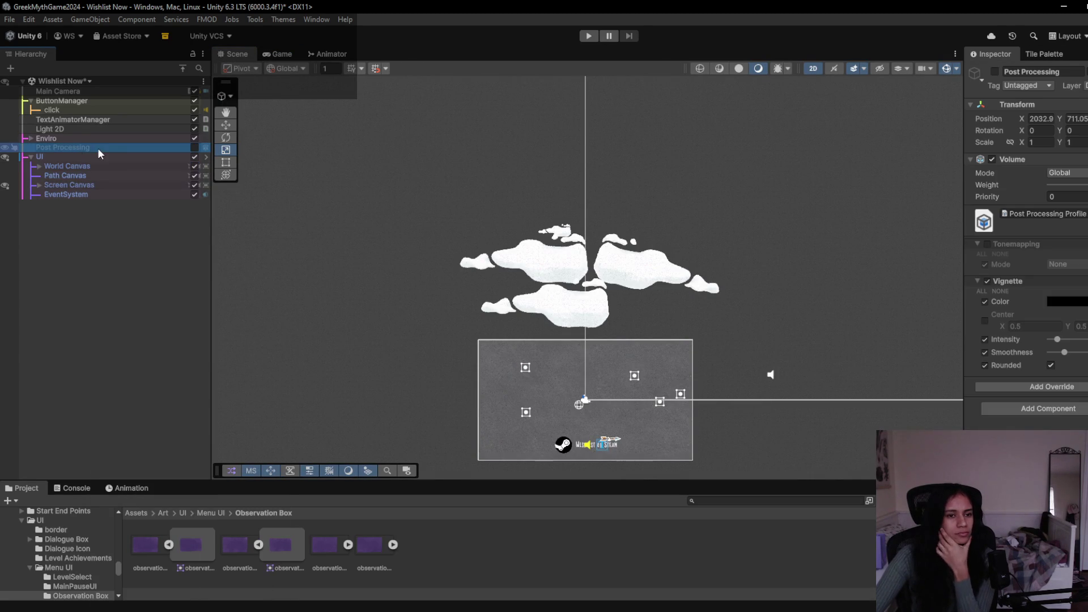
left_click(38, 166)
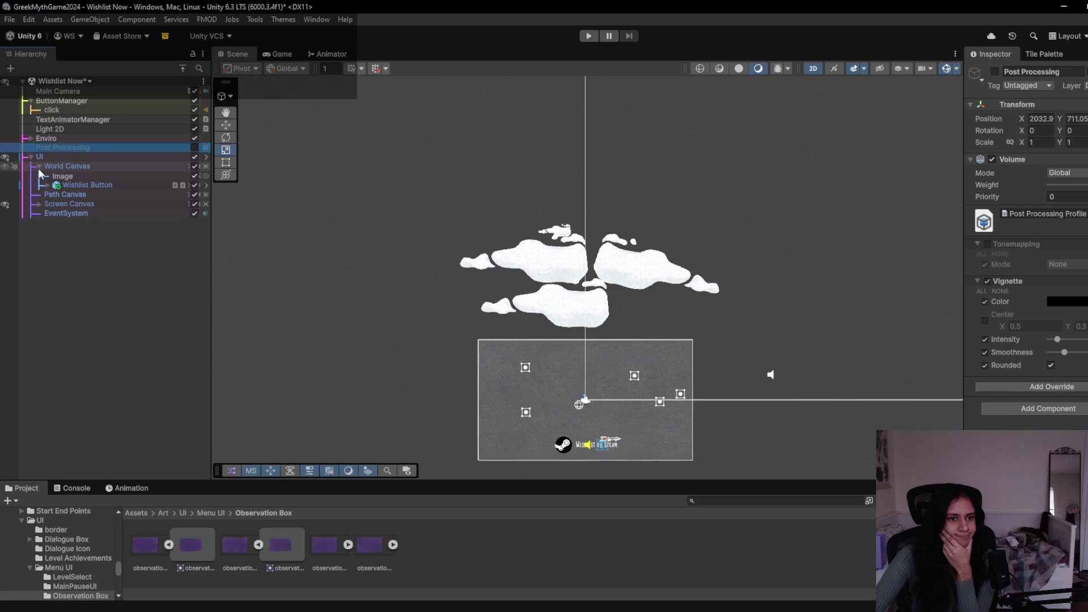
left_click(39, 204)
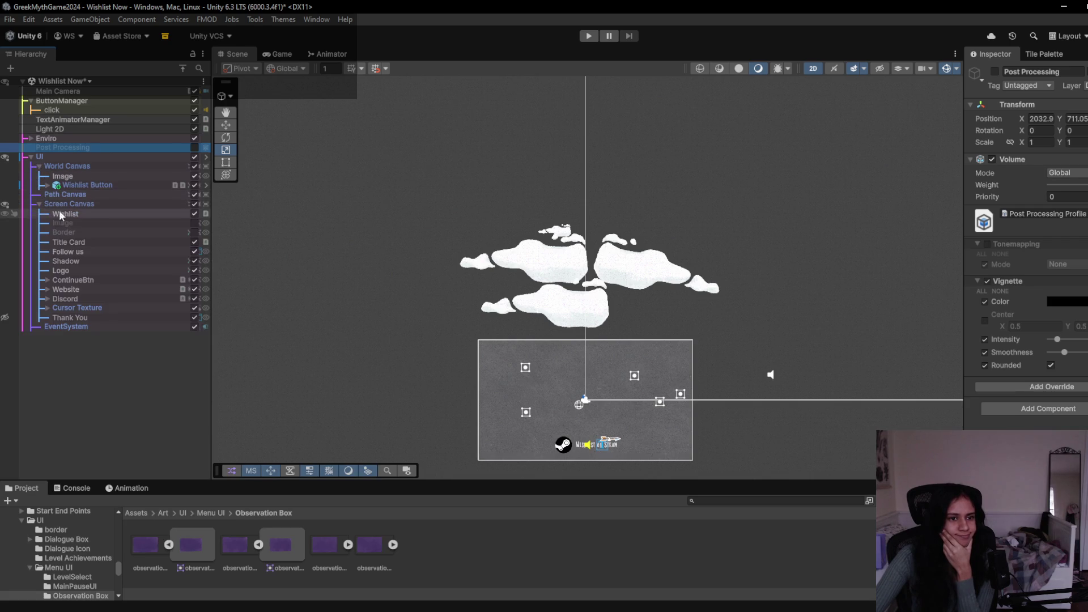
left_click(85, 230)
left_click(86, 221, "ctrl")
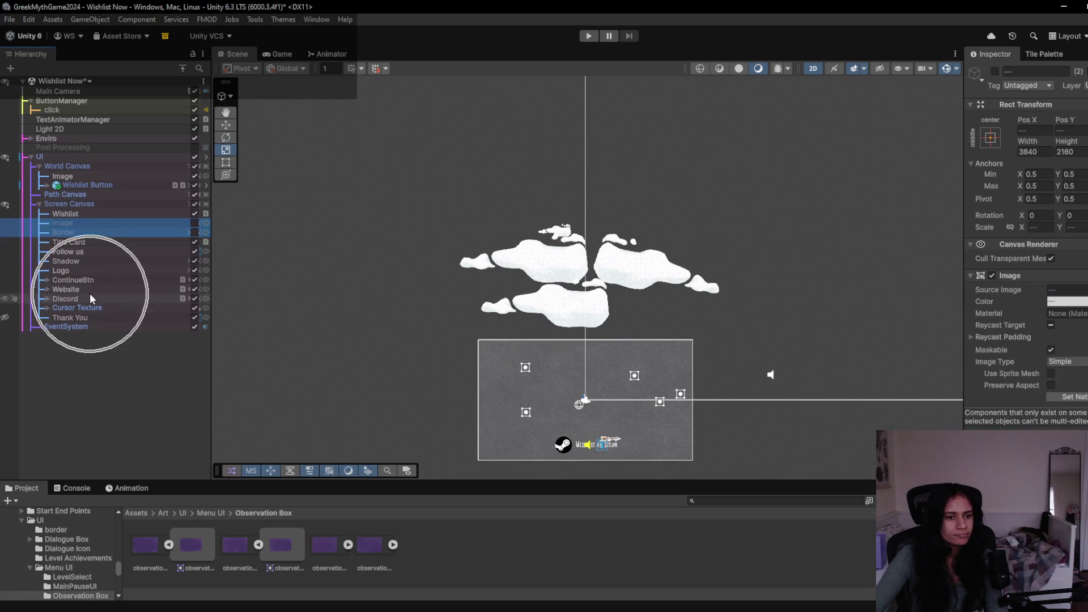
key("Delete")
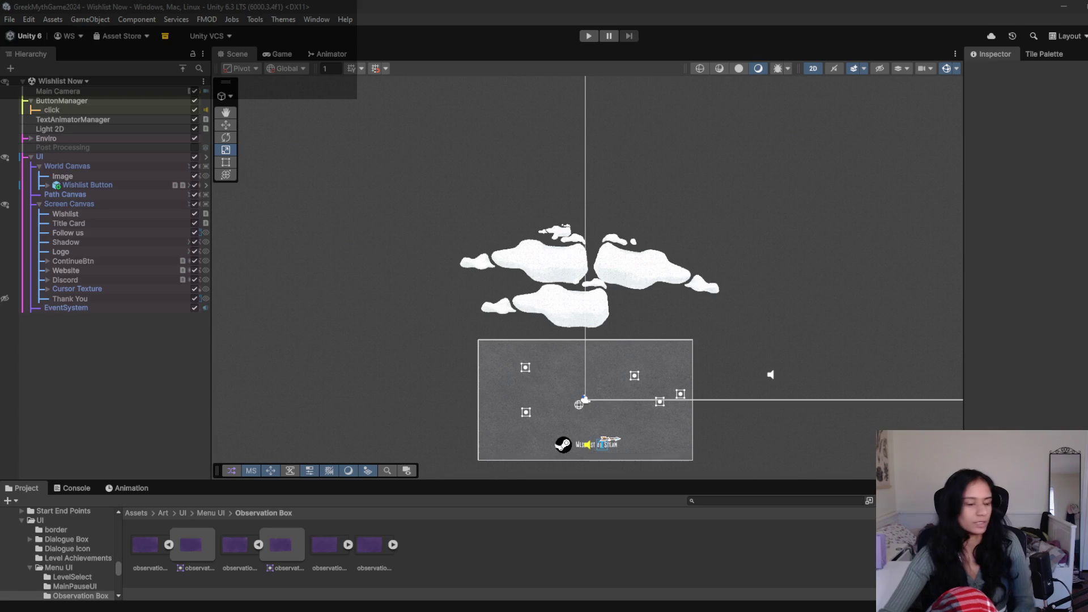
scroll(576, 335, "up", 5)
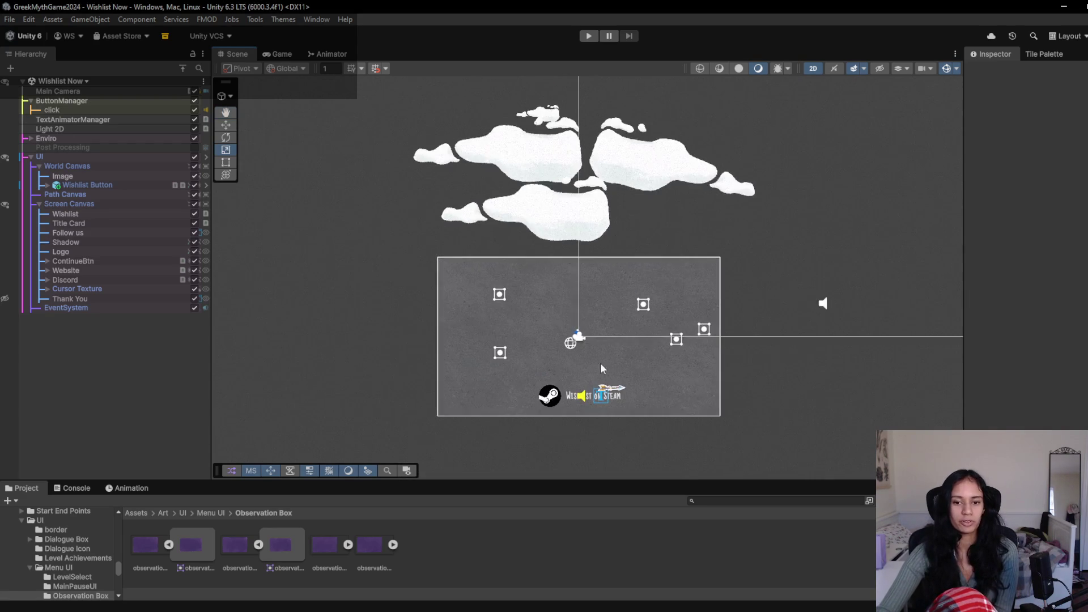
- Set the Logo image colour to white and preview it in a Game view play test
scroll(596, 356, "up", 2)
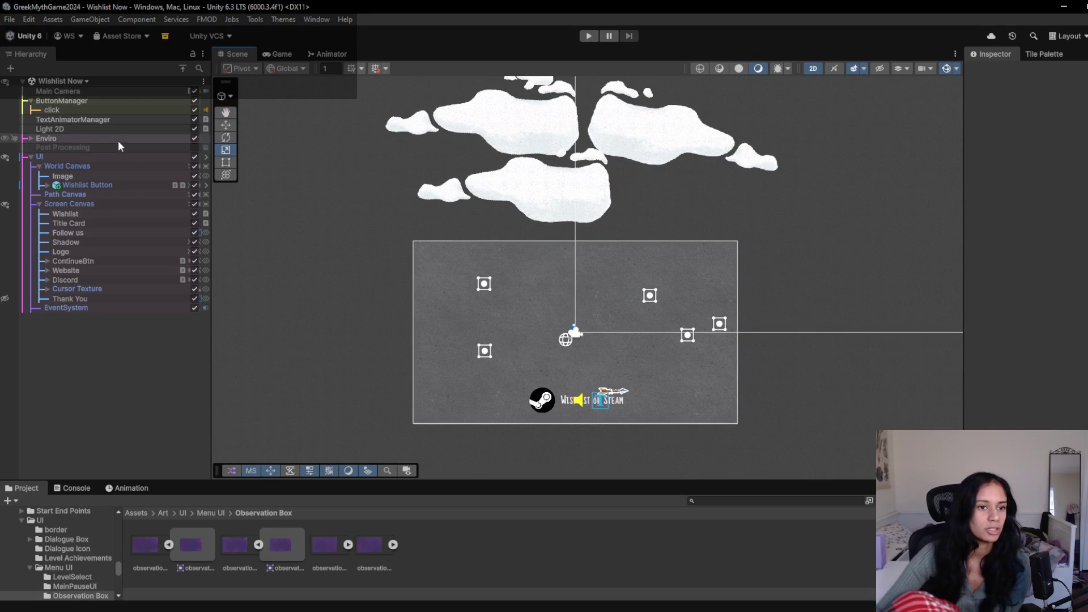
double_click(90, 216)
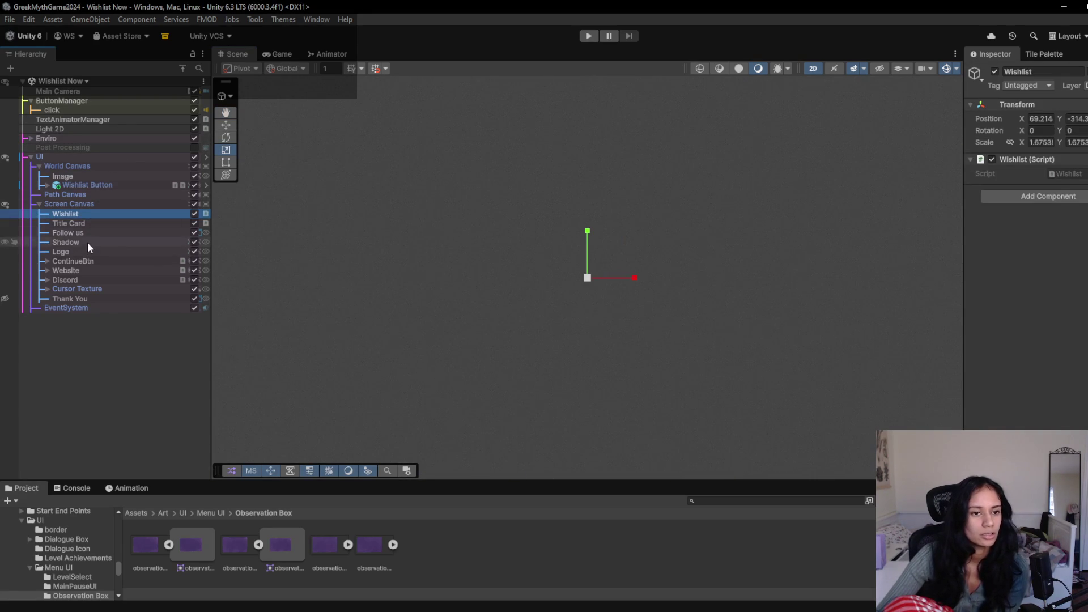
double_click(87, 242)
double_click(83, 253)
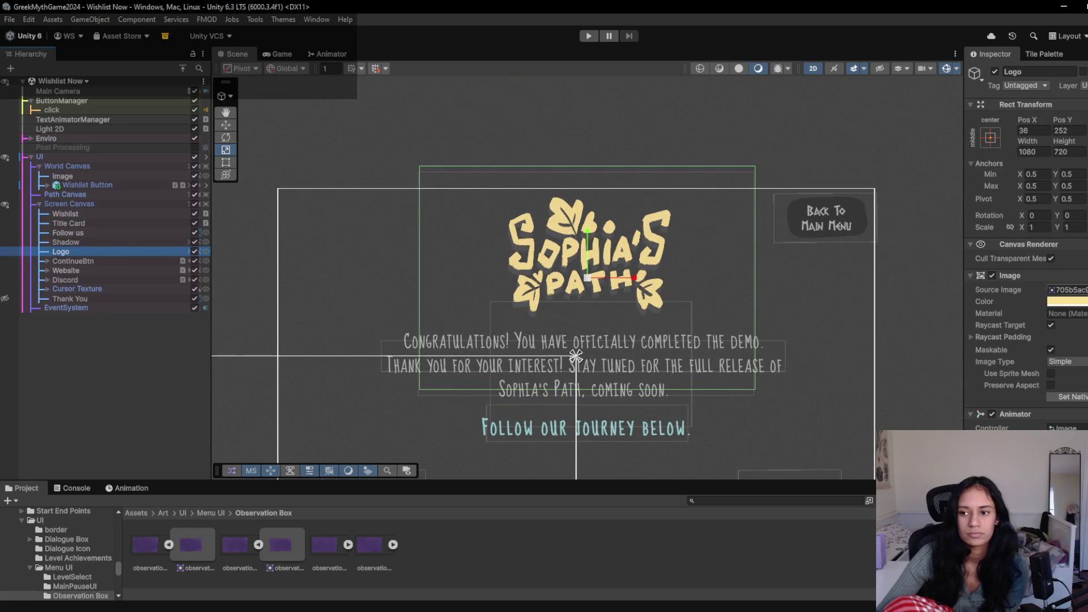
left_click(1066, 302)
left_click_drag(1053, 360, 1018, 347)
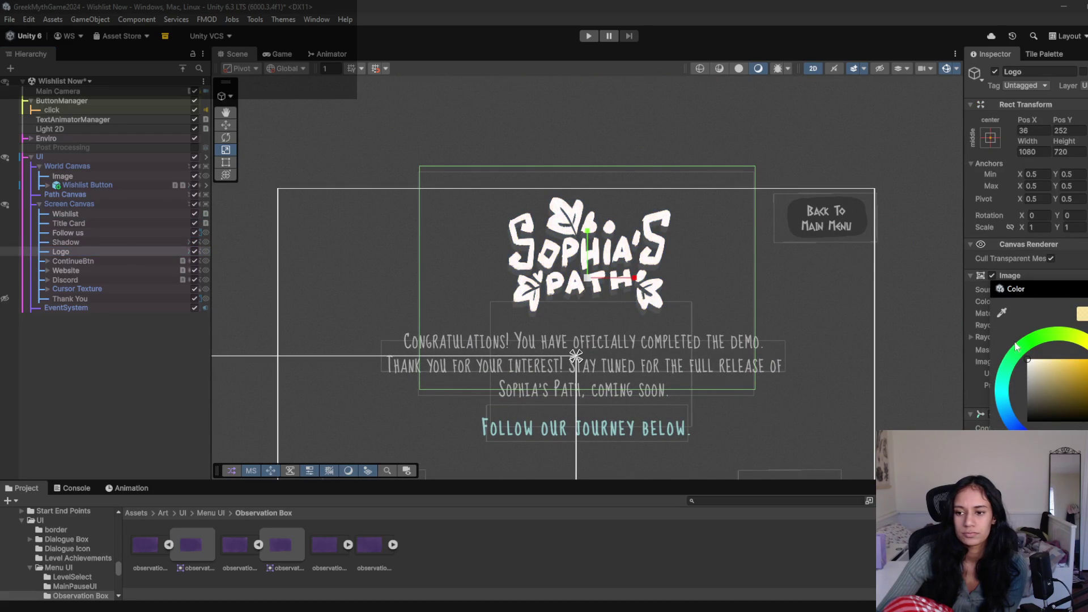
left_click(280, 53)
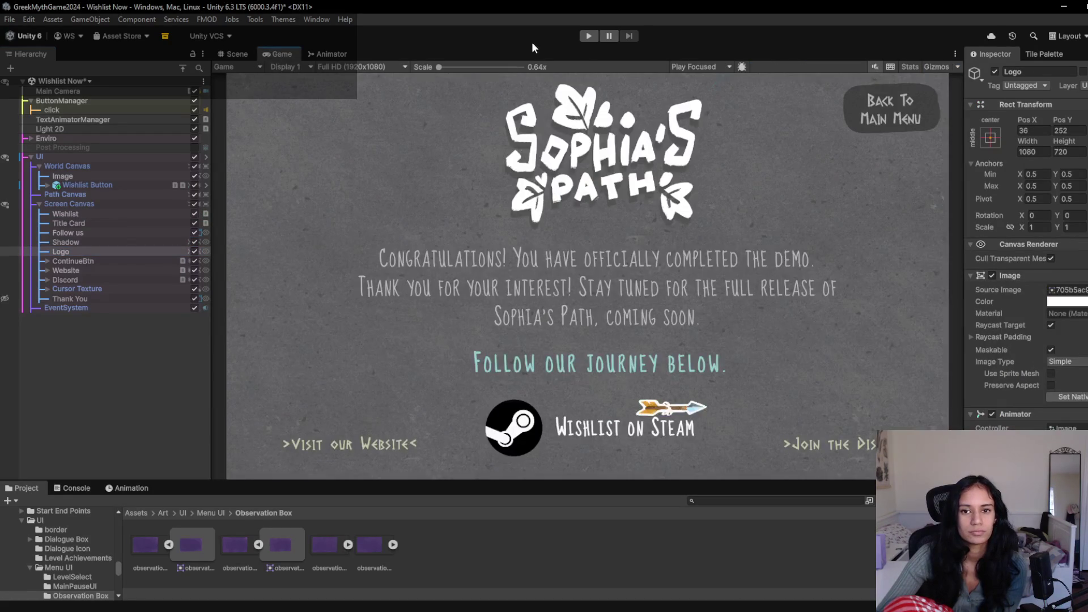
left_click(586, 38)
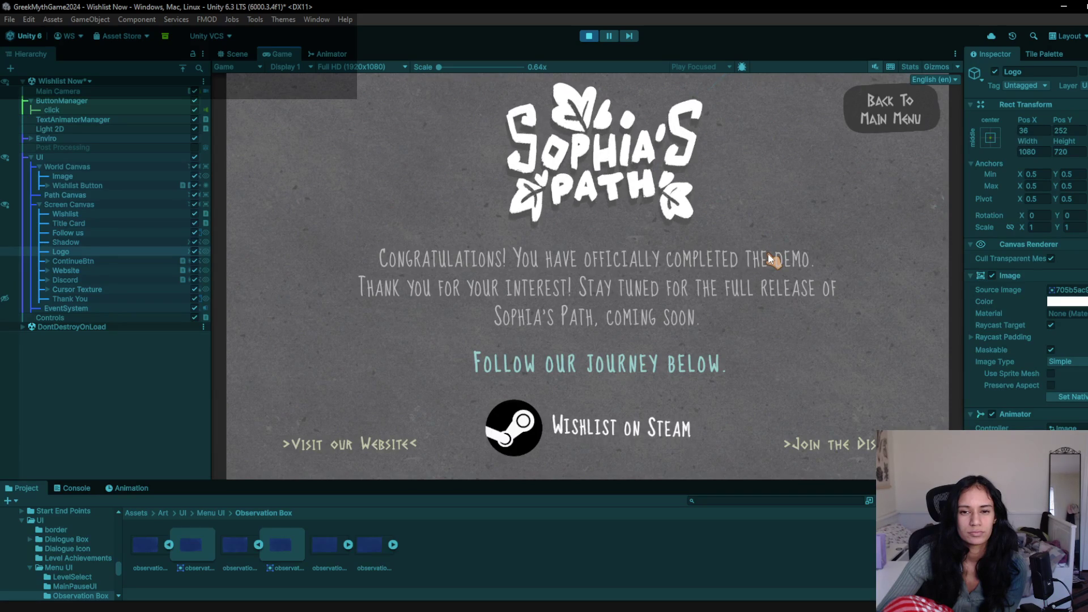
left_click(729, 500)
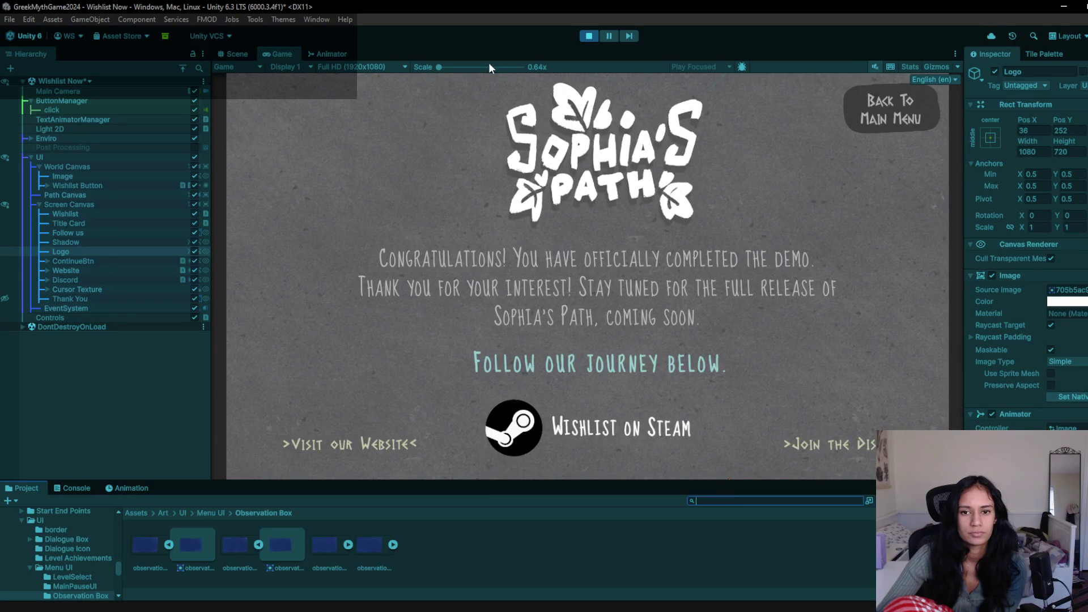
left_click(591, 36)
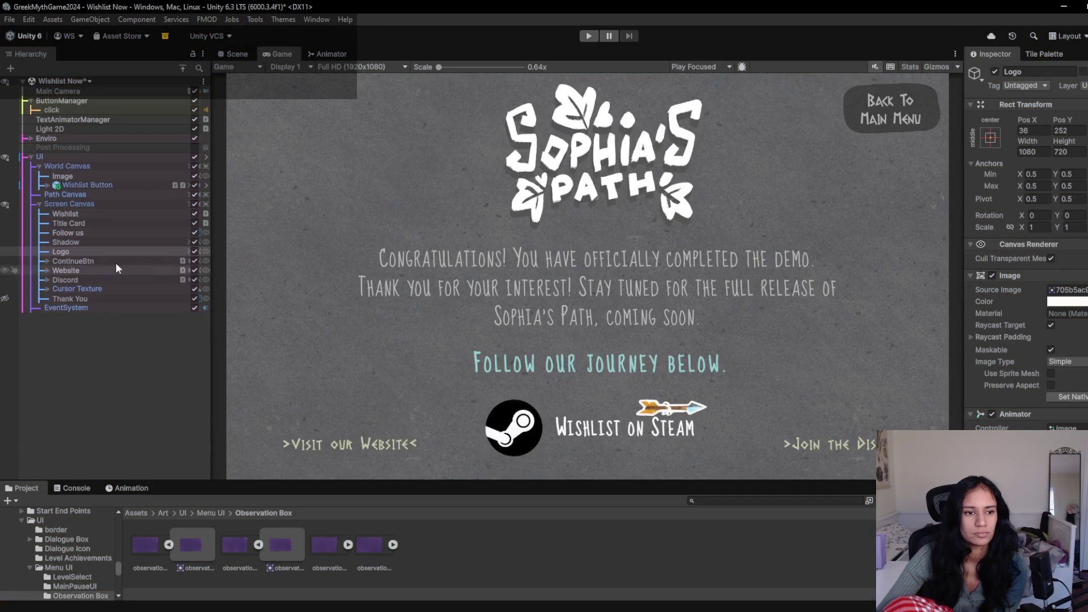
- Inspect the ContinueBtn, Title Card, Follow us and Thank You texts, including the Thank You colour
left_click(87, 261)
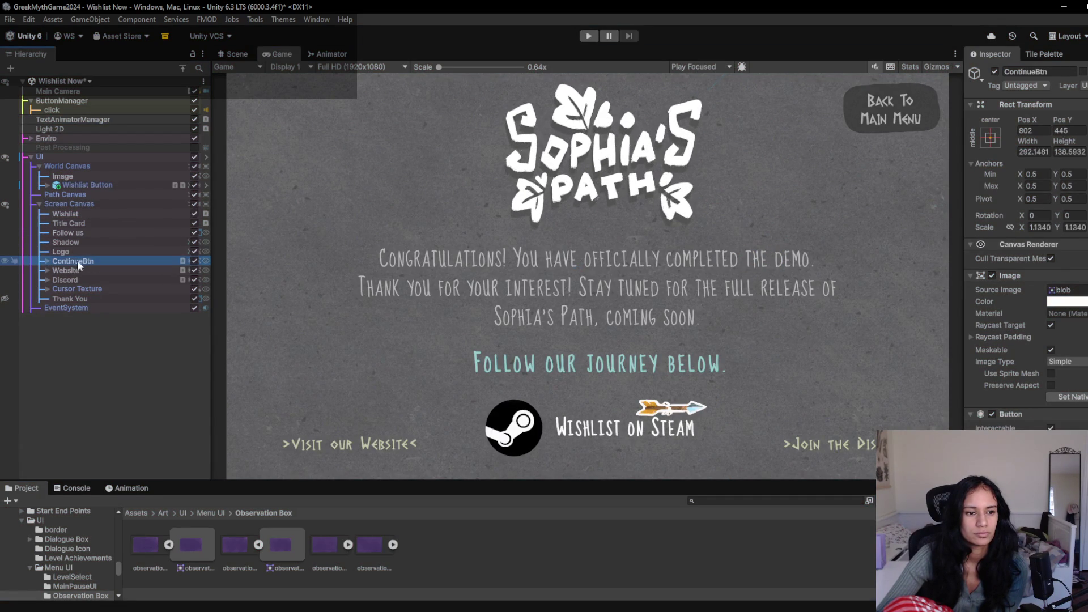
left_click(47, 261)
left_click(70, 272)
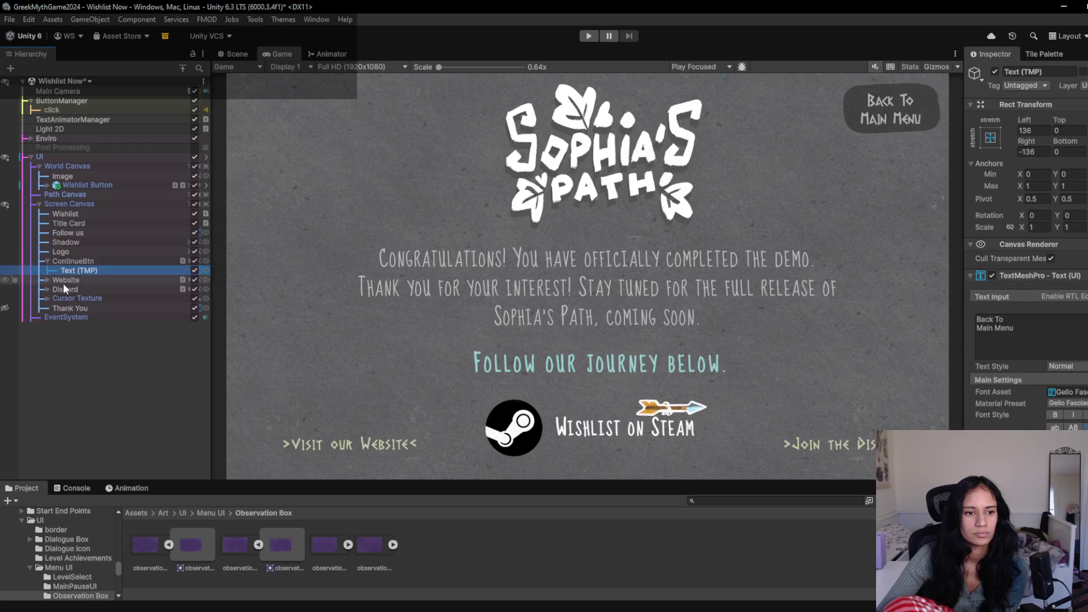
left_click(73, 226)
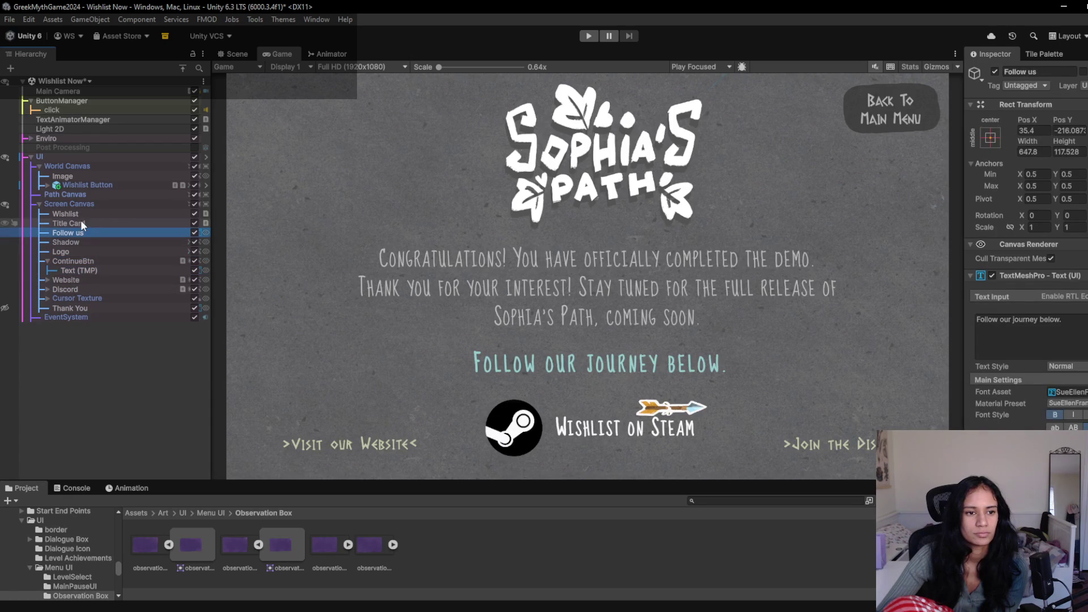
left_click(82, 213)
left_click(82, 223)
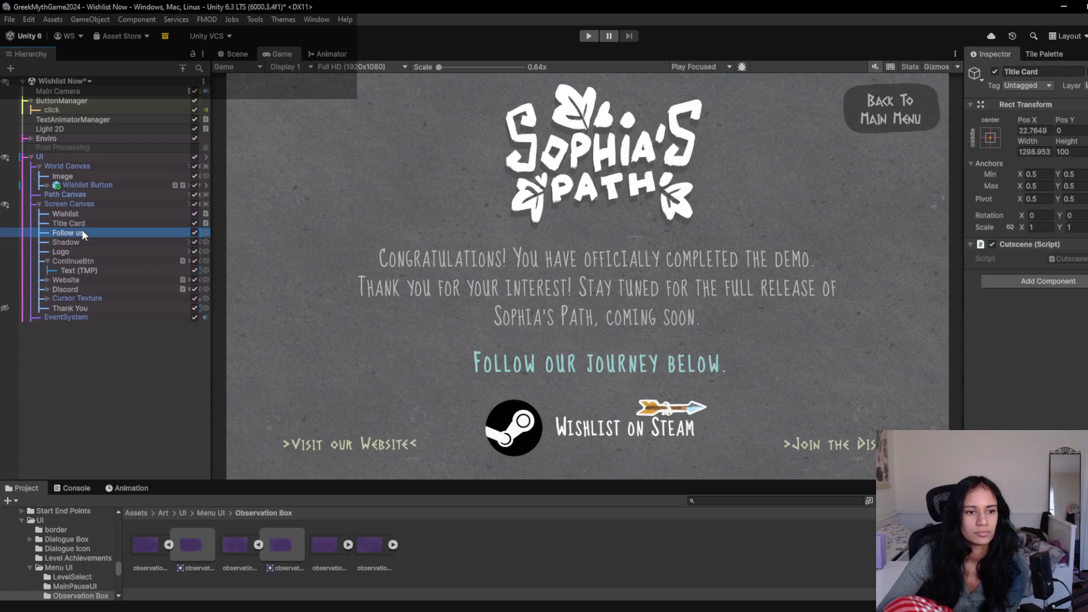
left_click(82, 232)
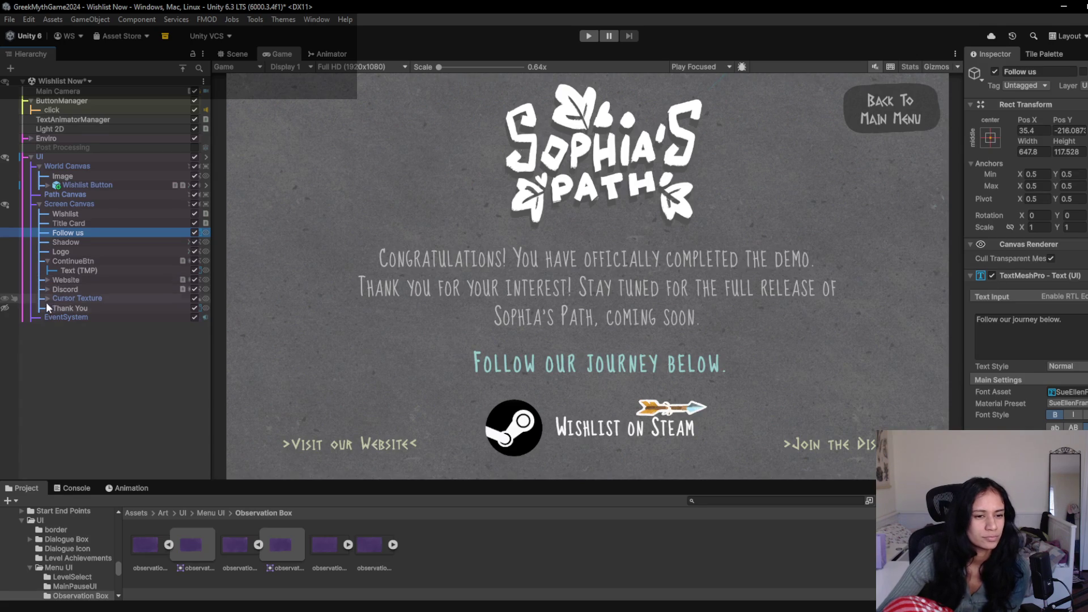
left_click(65, 310)
left_click(1029, 390)
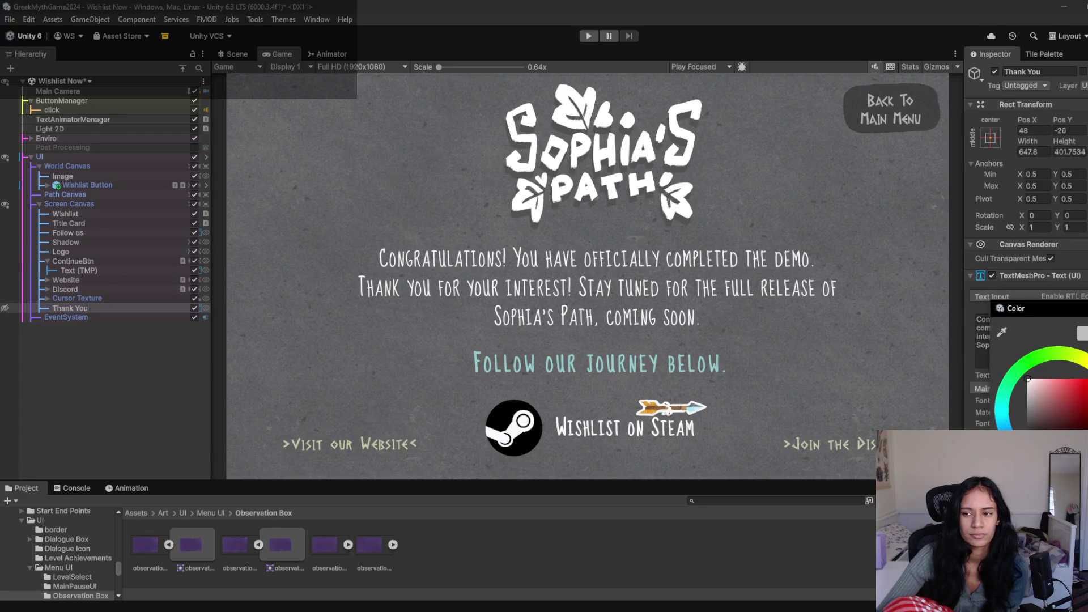
left_click(79, 251)
left_click(234, 54)
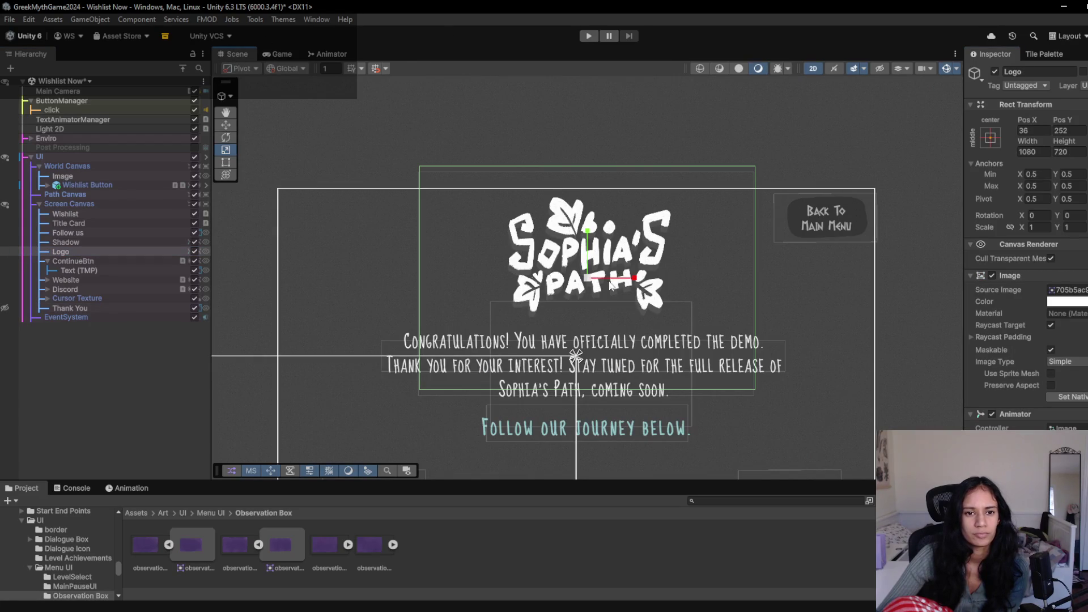
- Group Shadow and Logo under a new empty parent object
left_click_drag(590, 278, 584, 286)
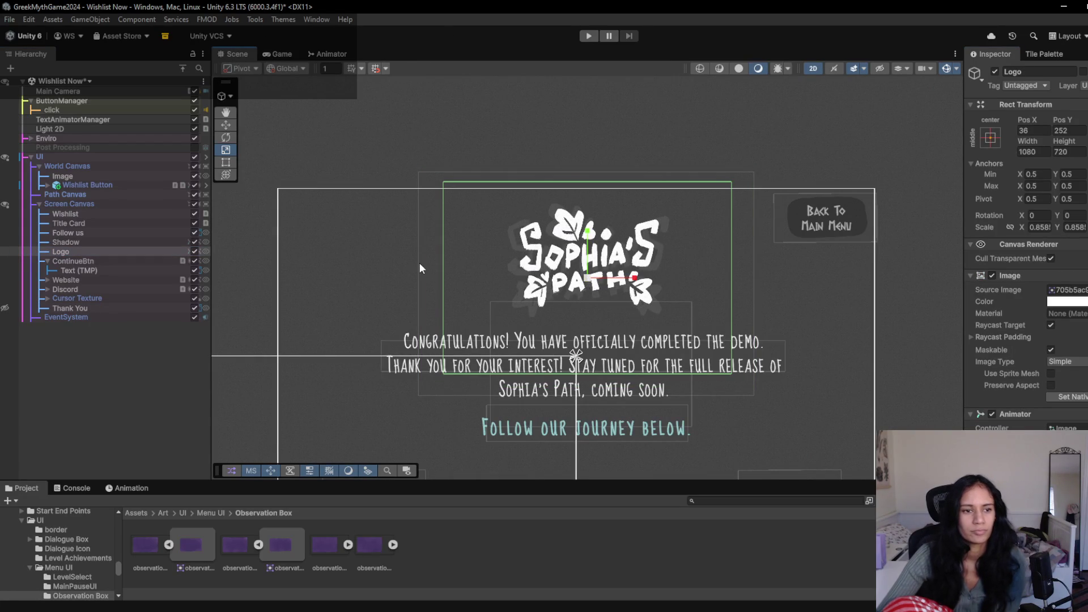
key("ctrl+z")
left_click(91, 243, "ctrl")
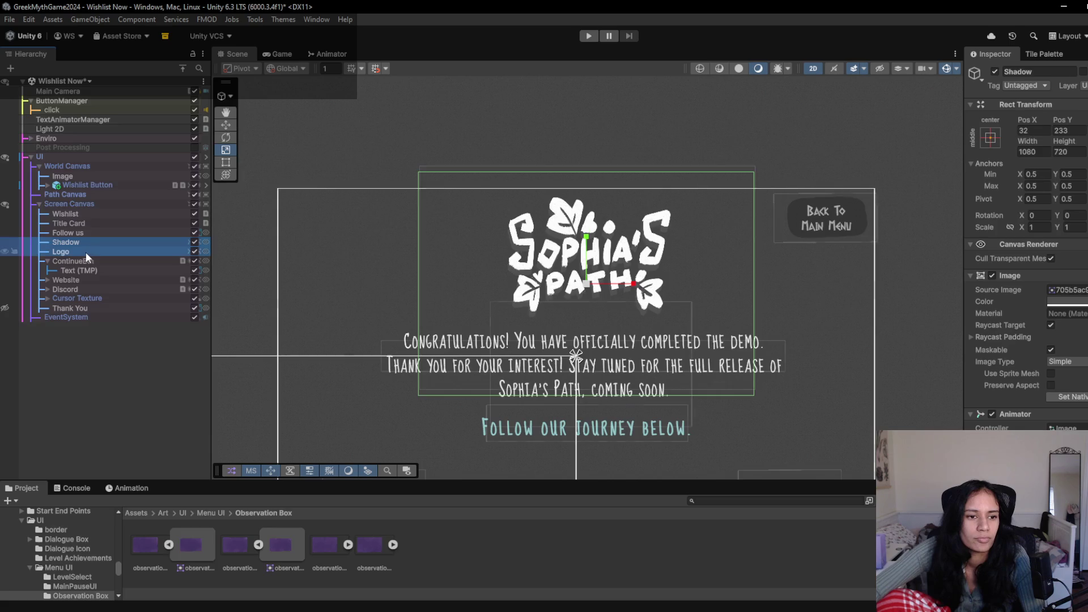
right_click(87, 252)
left_click(176, 321)
- Rename the new parent 'logo' and scale it down to about 0.87
left_click(110, 242)
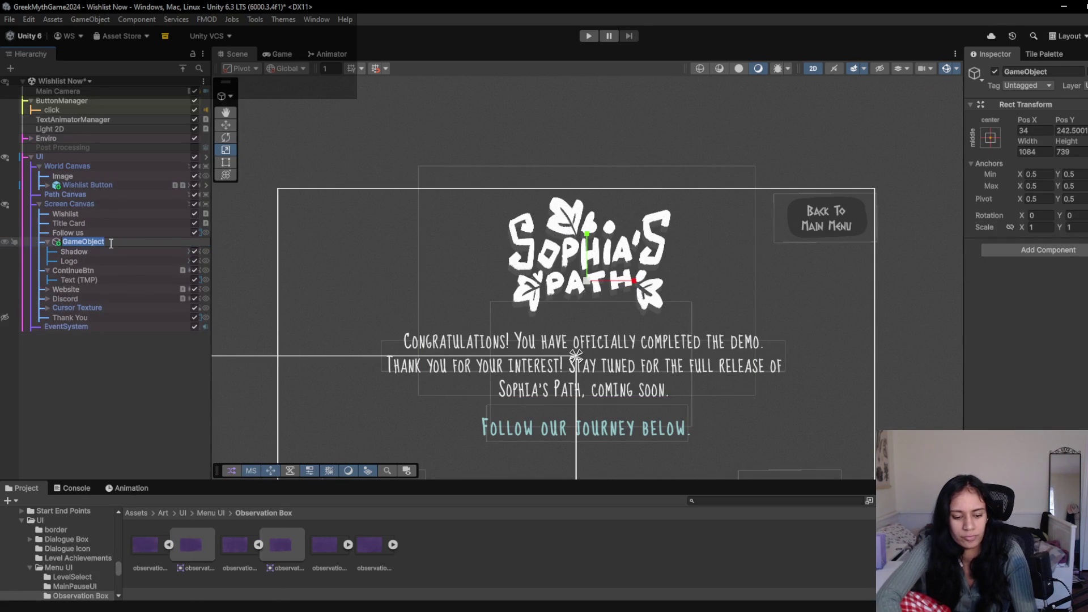
type("logo")
key("Return")
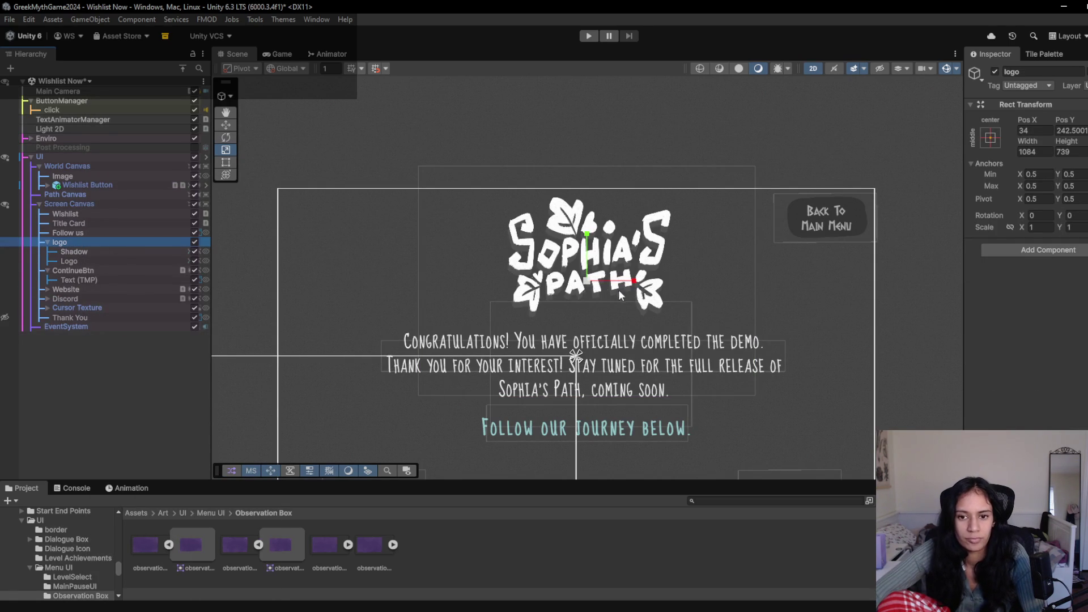
left_click_drag(594, 286, 579, 285)
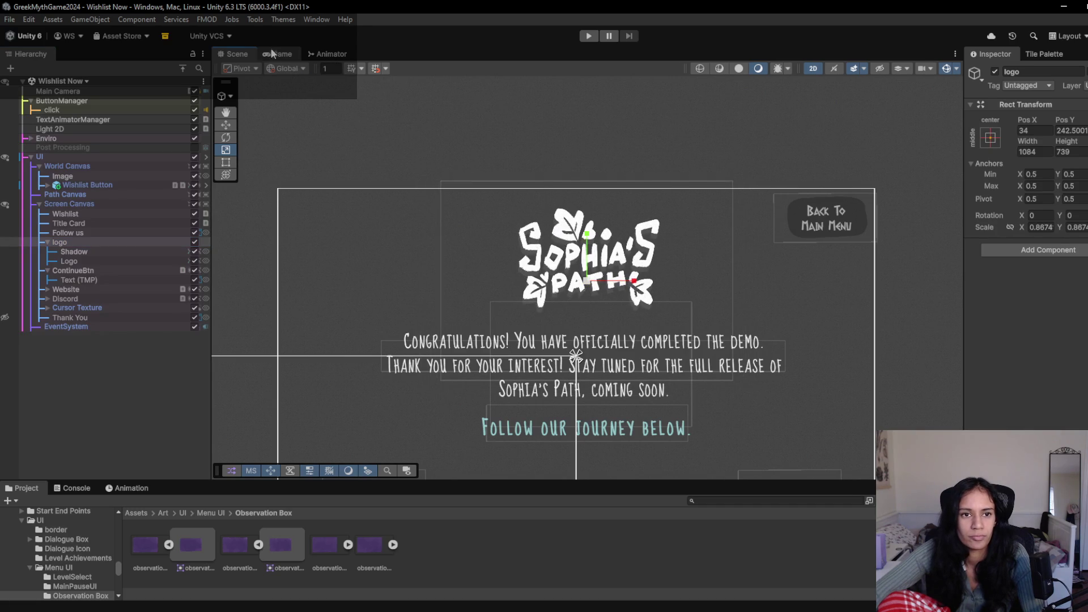
left_click(274, 54)
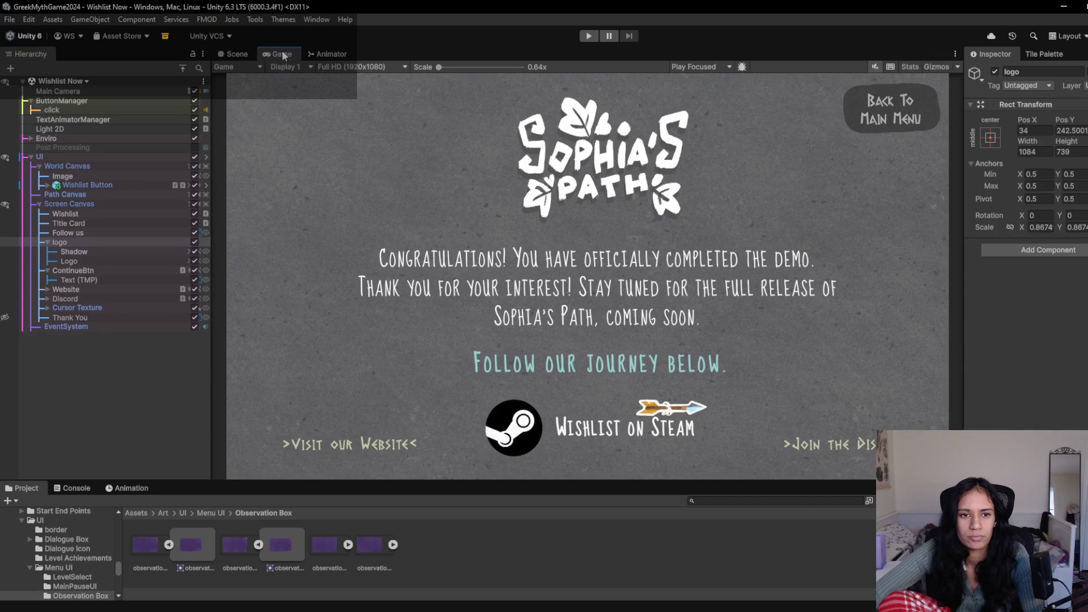
- Set the Website and Discord link texts' Font Asset to DIOGENES SDF
left_click(239, 52)
left_click_drag(397, 311, 364, 225)
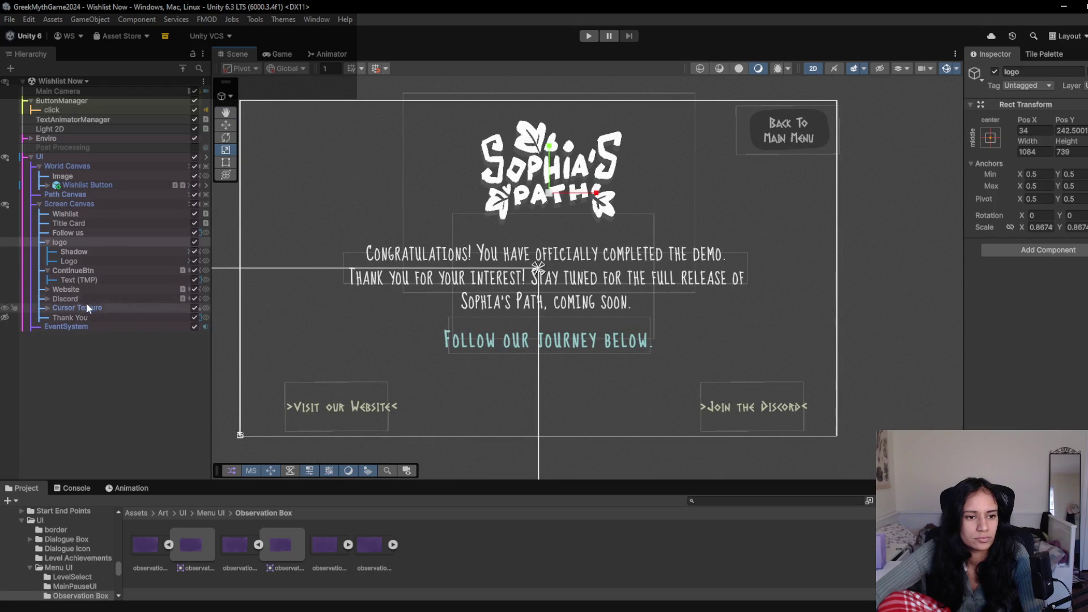
left_click(58, 299)
left_click(48, 299)
left_click(51, 309)
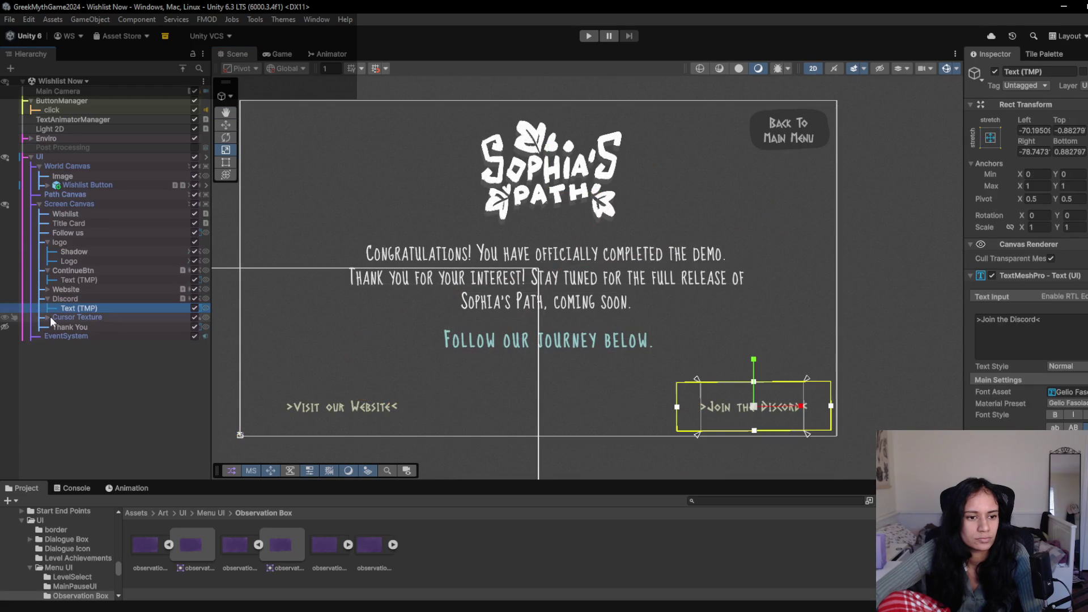
left_click(48, 289)
left_click(99, 299, "ctrl")
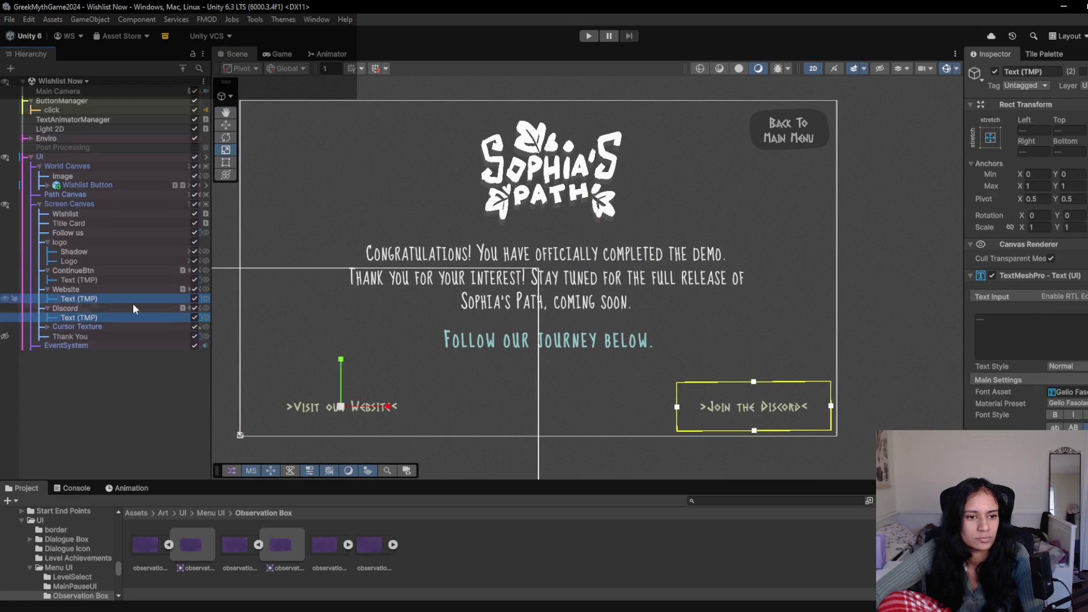
left_click(1086, 391)
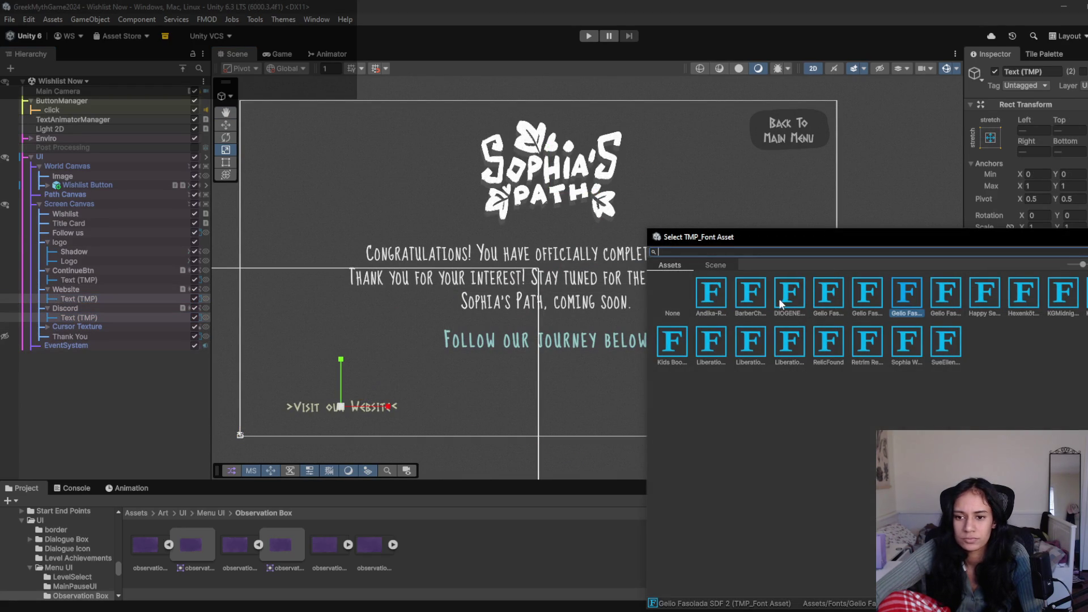
left_click(794, 301)
mouse_move(823, 236)
left_mouse_down()
mouse_move(771, 462)
mouse_move(732, 447)
left_mouse_up()
- Play test the scene in the Game view to check the new link font
left_click(291, 54)
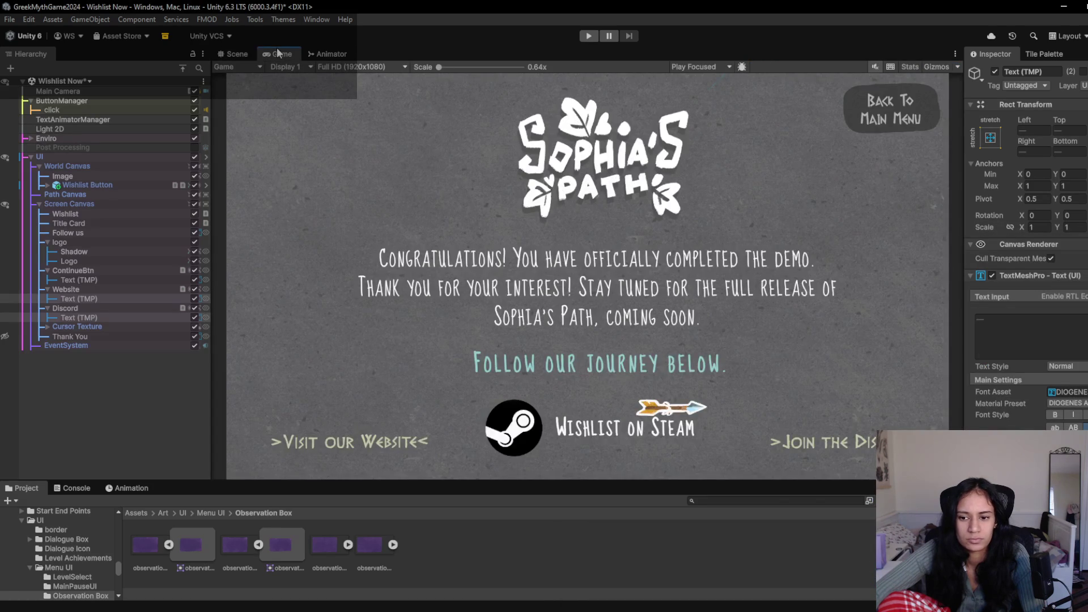
left_click(598, 38)
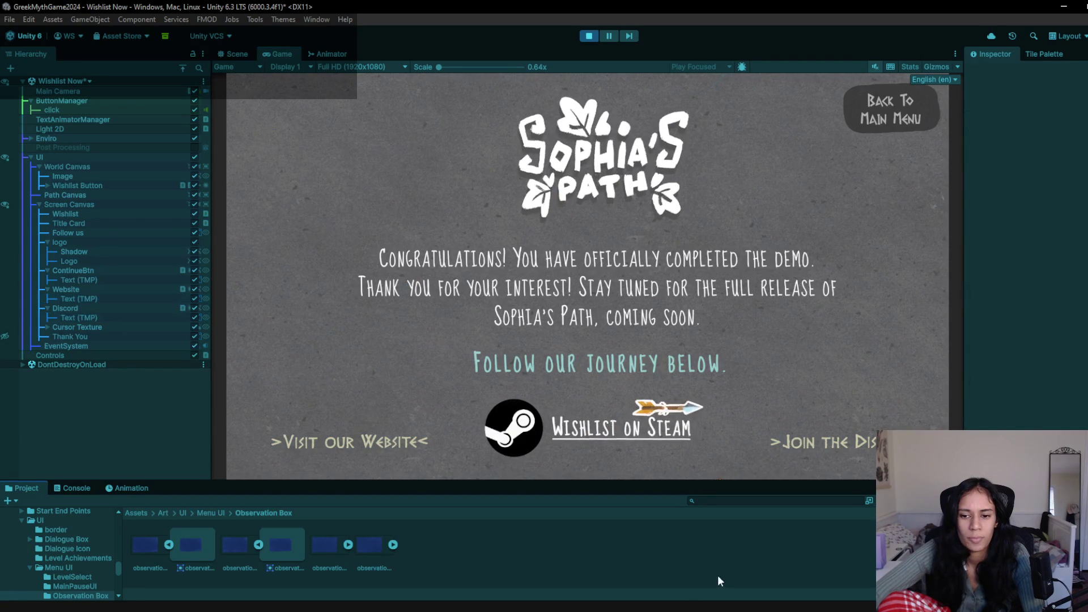
left_click(590, 36)
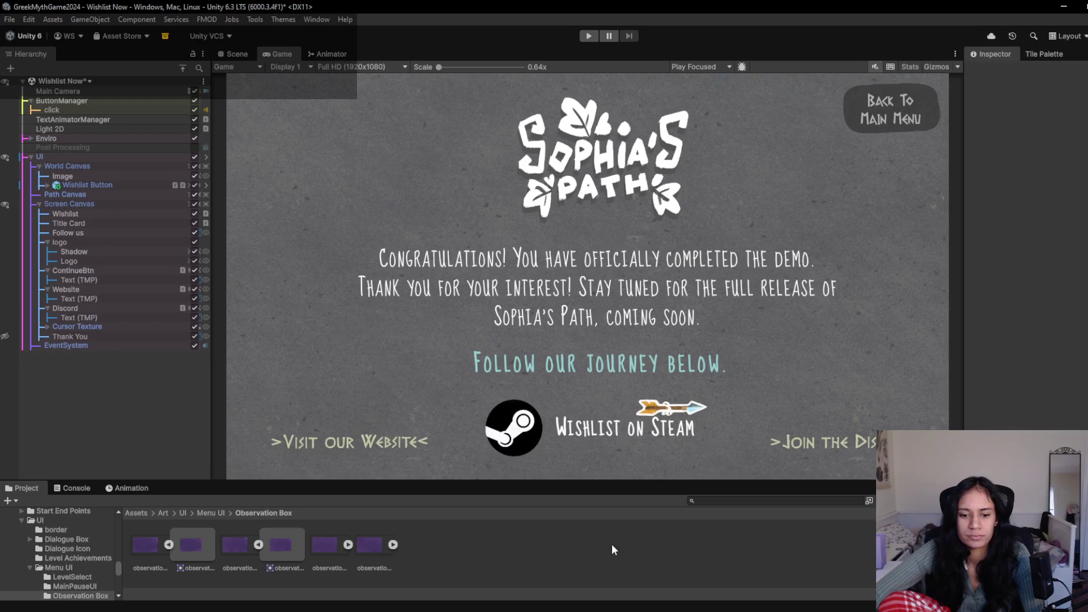
mouse_move(618, 611)
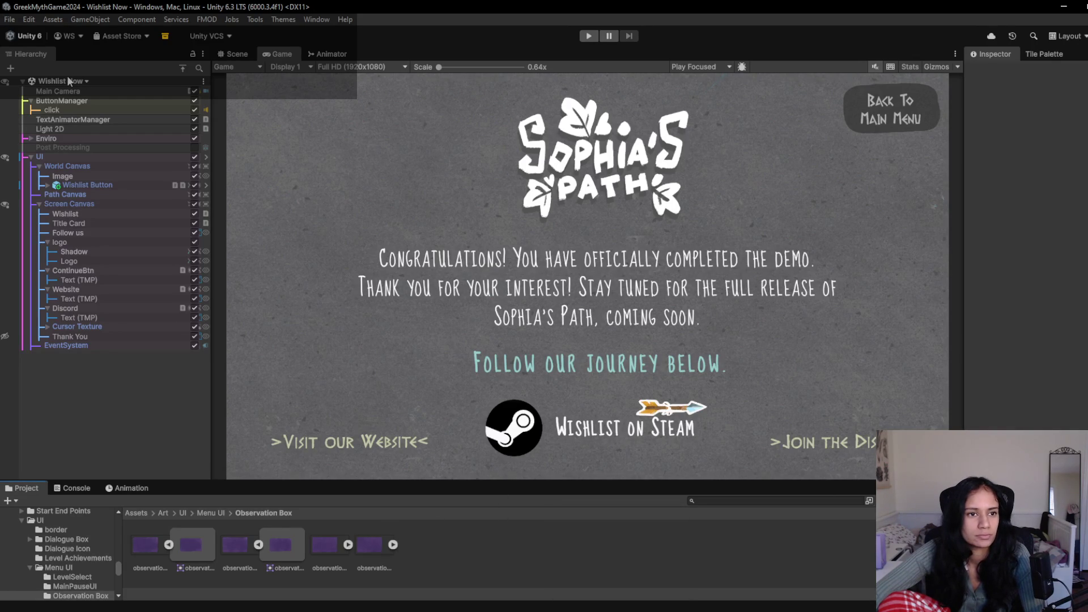
left_click(574, 601)
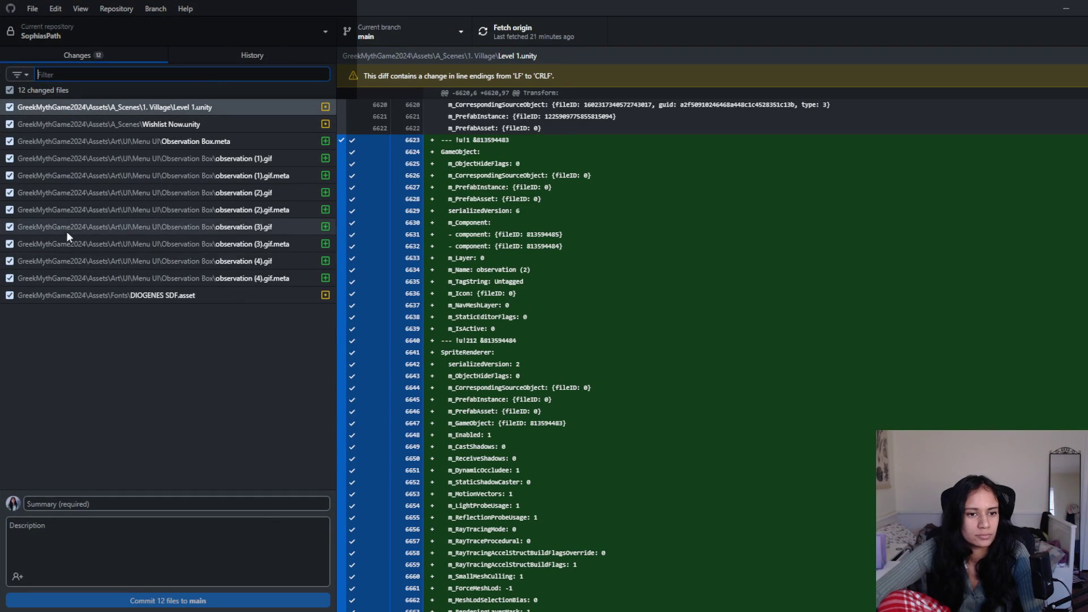
- Commit the 11 art files, excluding Wishlist Now.unity, as 'testing out the new observation bubble art'
left_click(9, 124)
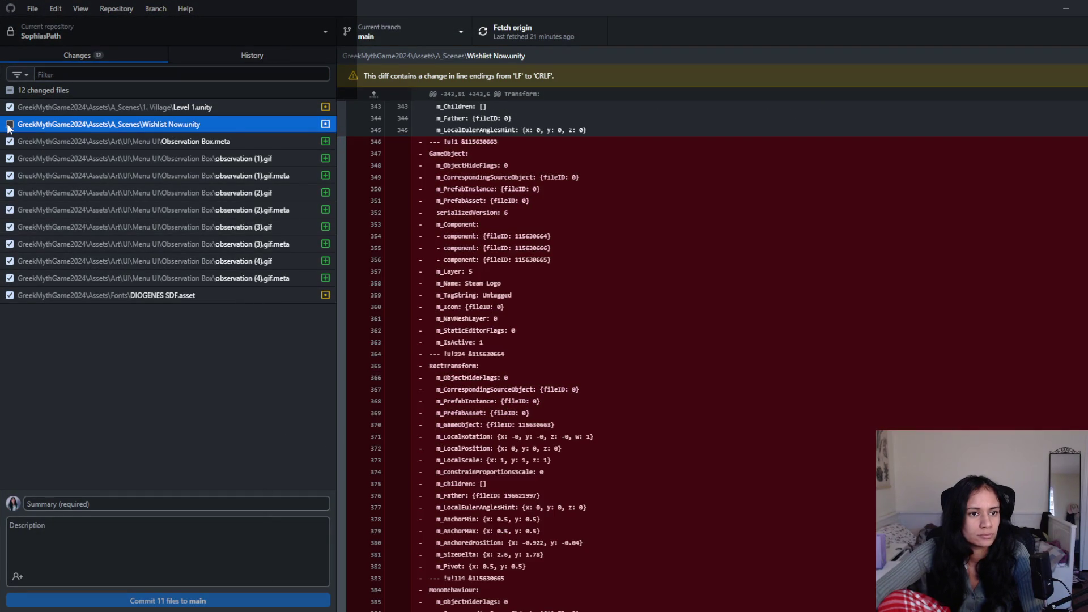
left_click(272, 500)
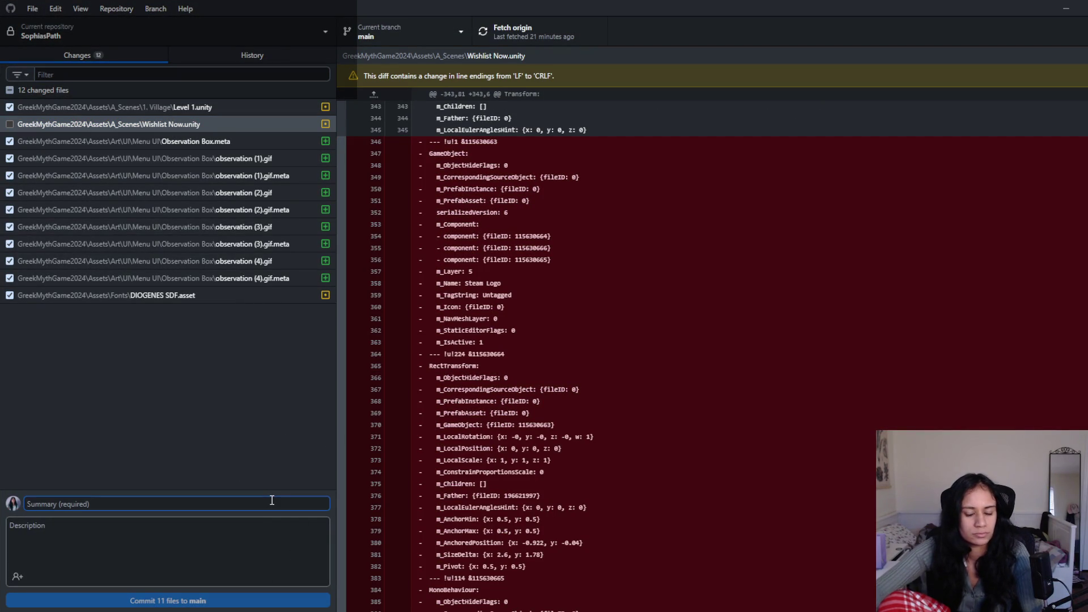
type("TESTING O")
key("ctrl+a")
key("BackSpace")
type("t")
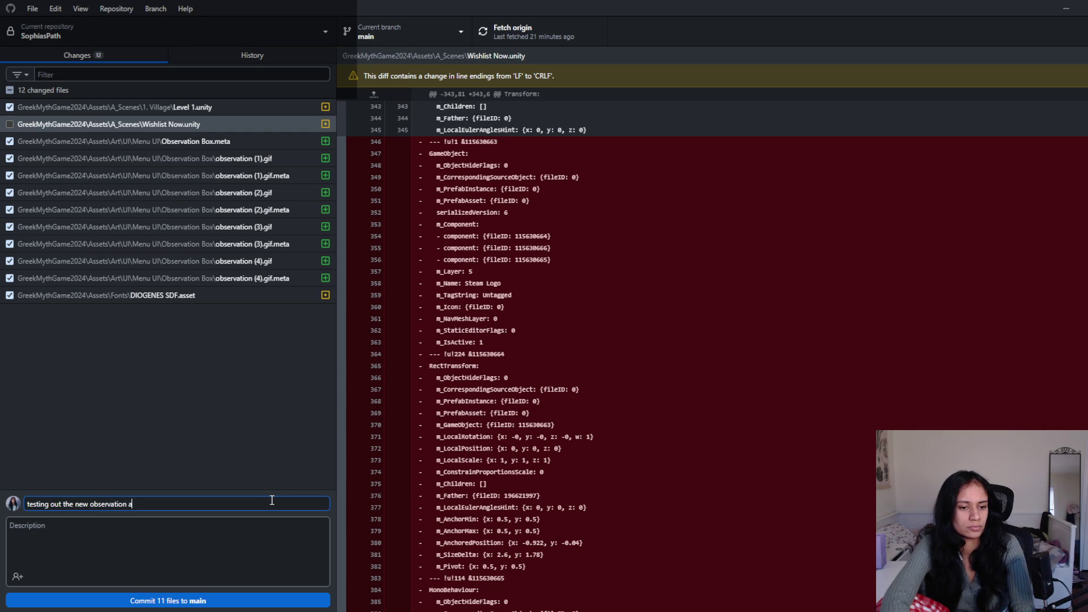
type("rt")
key("ctrl+Left")
type("bu")
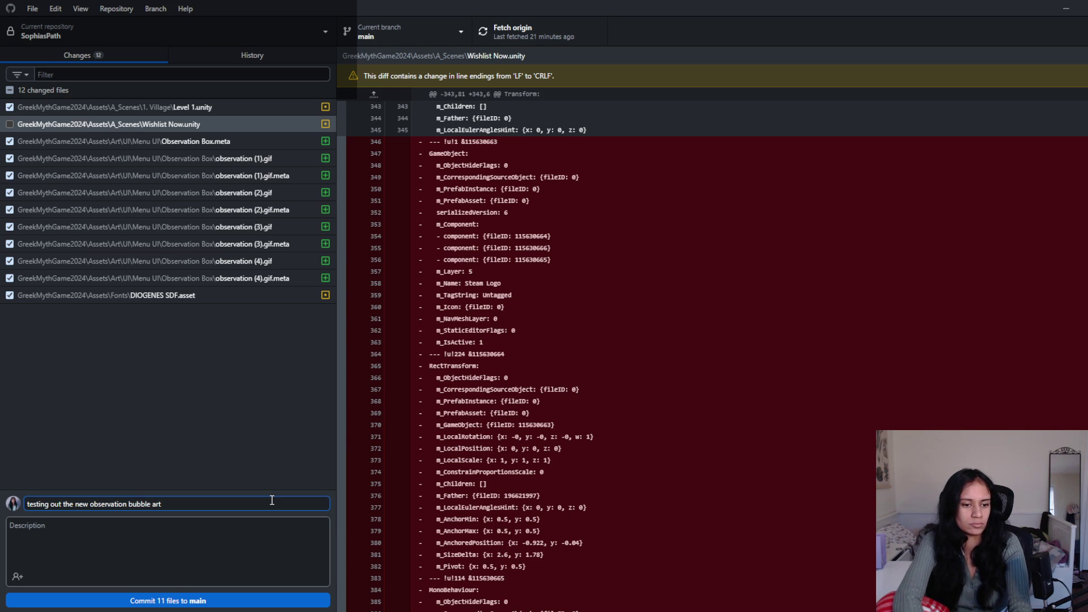
key("ctrl+Return")
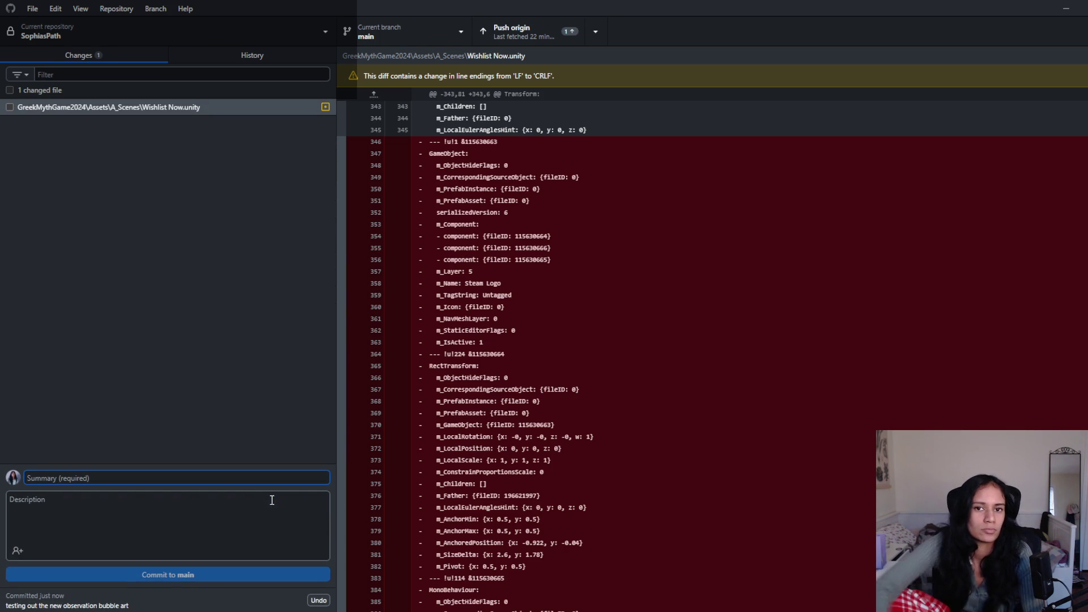
- Re-include Wishlist Now.unity and begin a new summary starting 'font and colour updates'
left_click(9, 107)
type("font and colour updates")
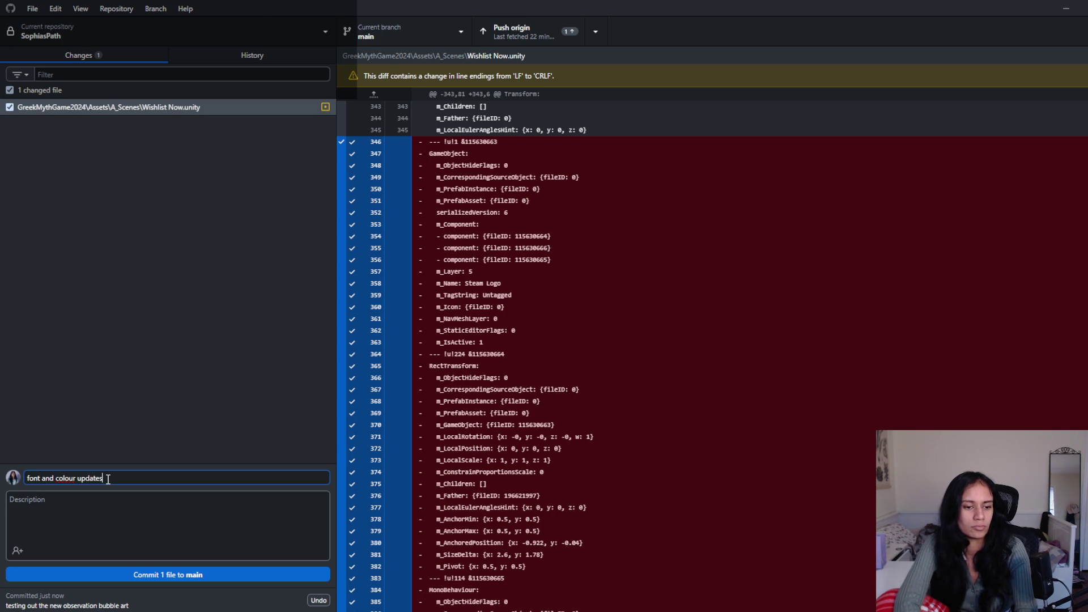
key("alt+Tab")
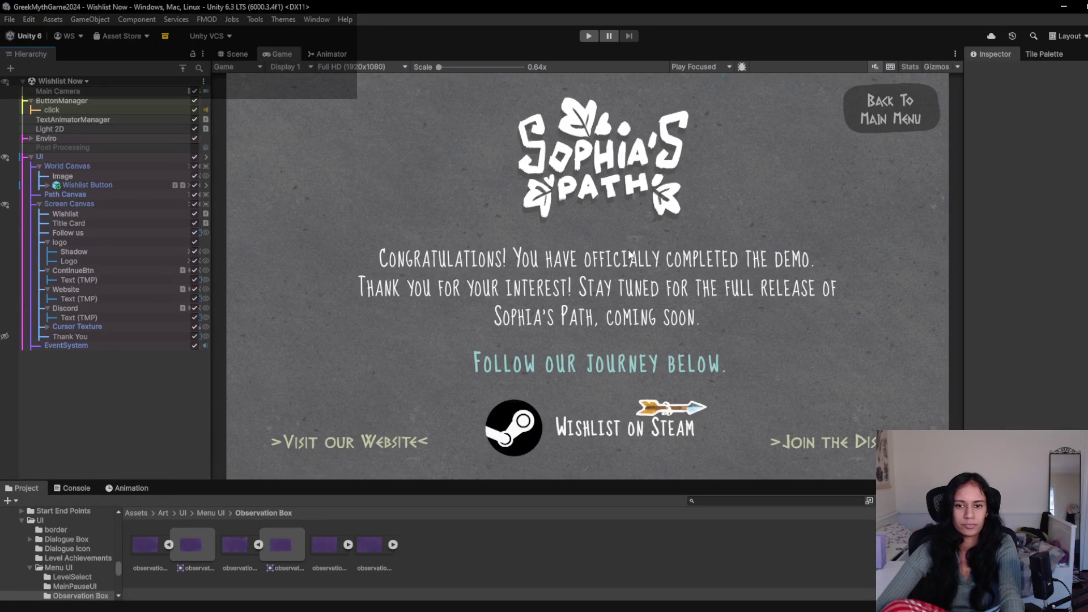
- Tint the Thank You text's Vertex Color pale yellow
left_click(117, 318)
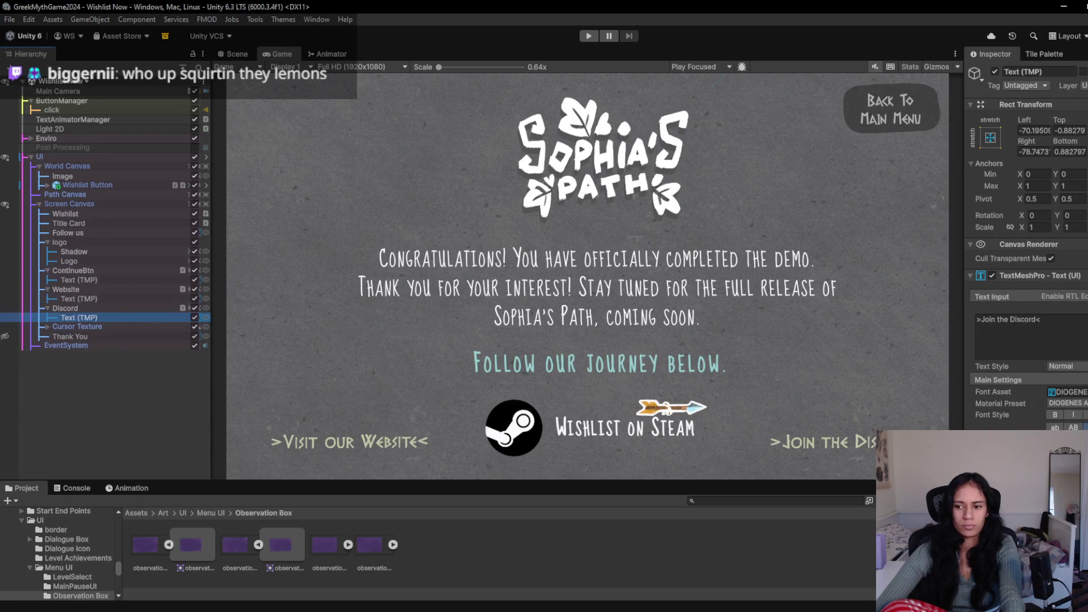
scroll(1026, 244, "down", 10)
scroll(1026, 244, "up", 8)
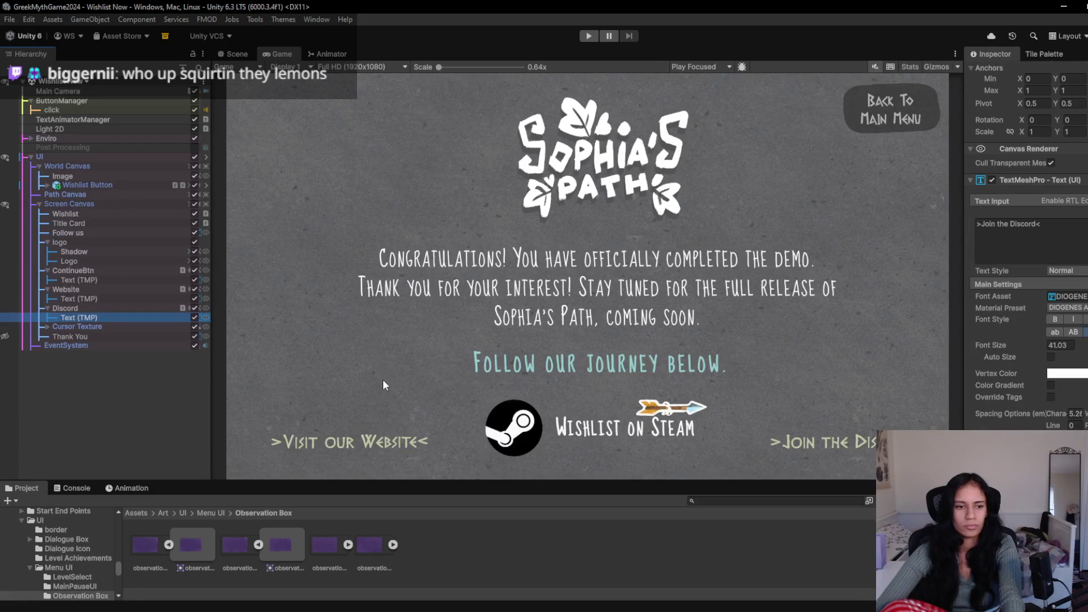
left_click(122, 309)
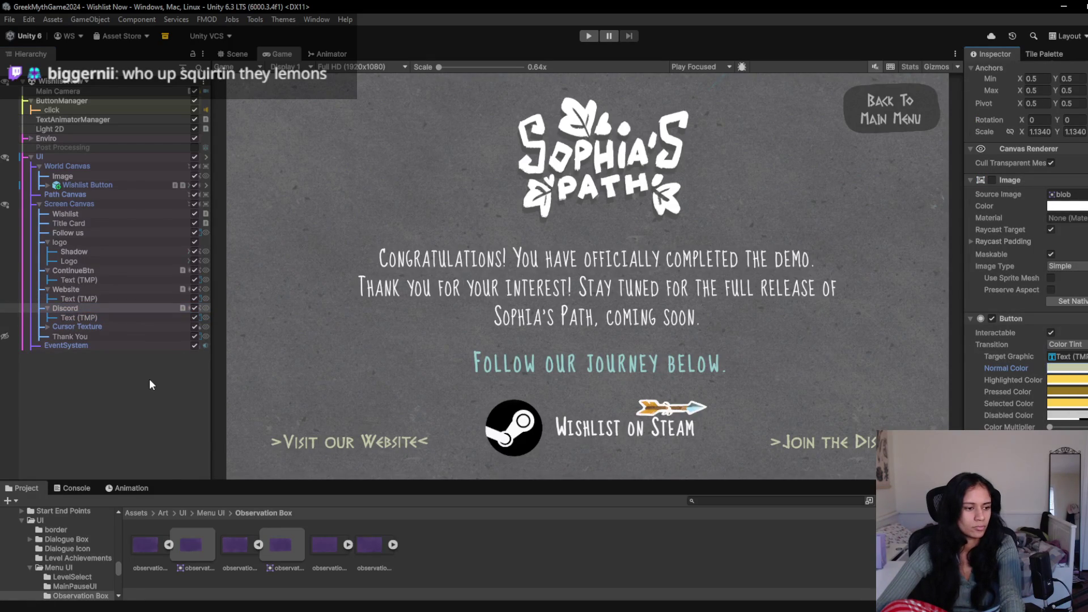
left_click(137, 431)
left_click(89, 205)
left_click(94, 213)
left_click(97, 223)
left_click(98, 233)
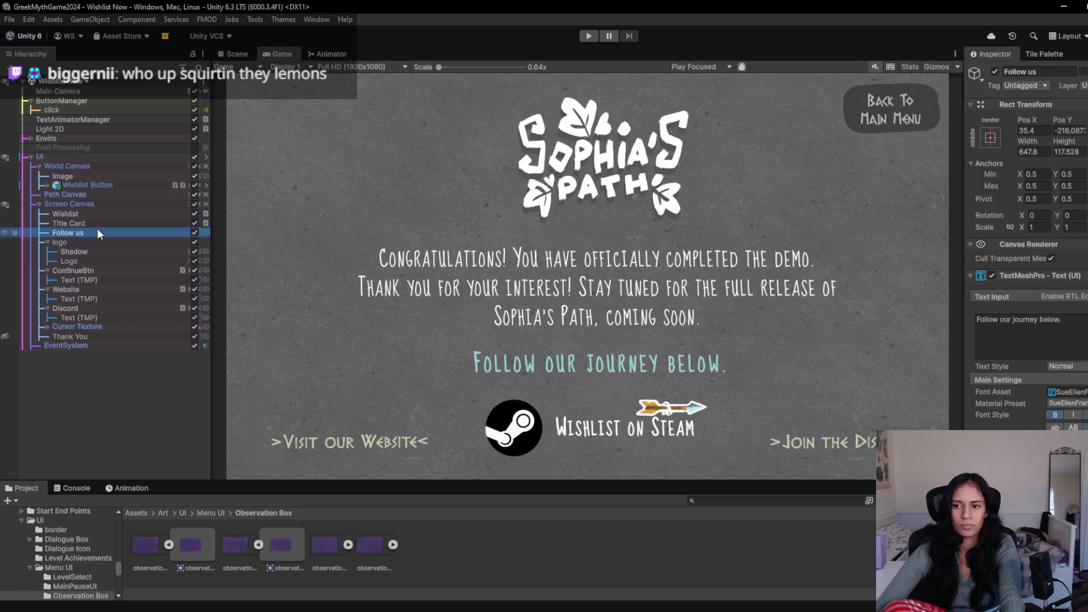
left_click(75, 336)
scroll(1068, 371, "down", 5)
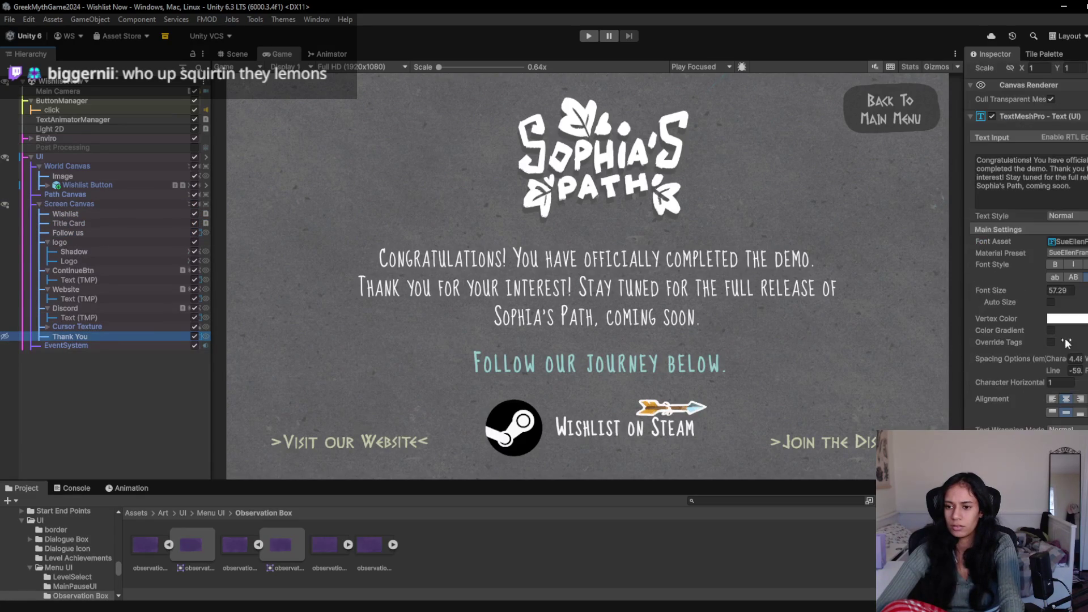
left_click(1068, 320)
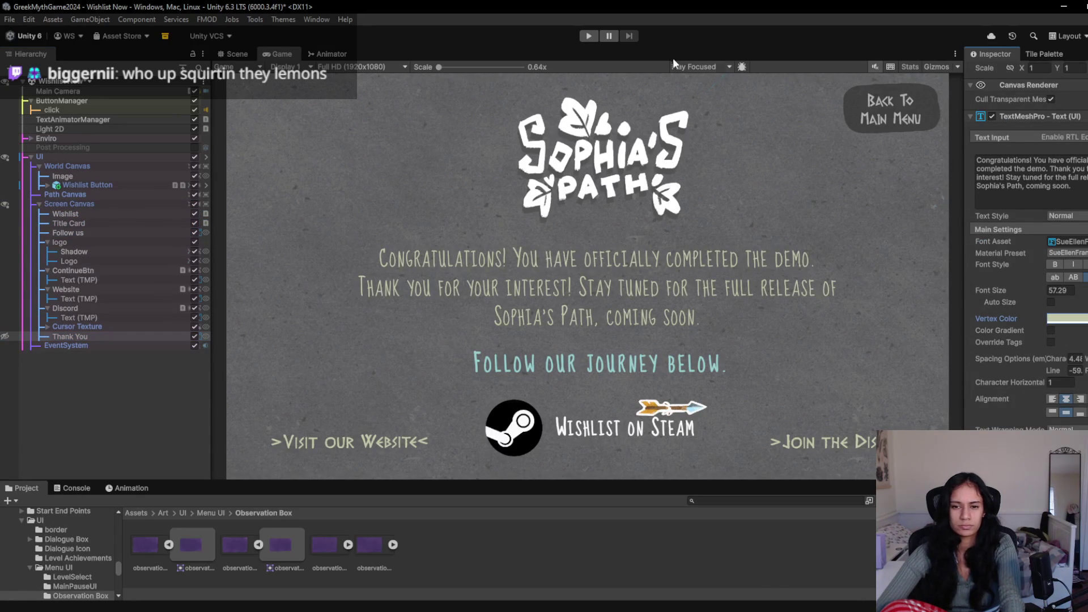
- Play the scene to preview the pale yellow text, then recheck its colour
left_click(595, 36)
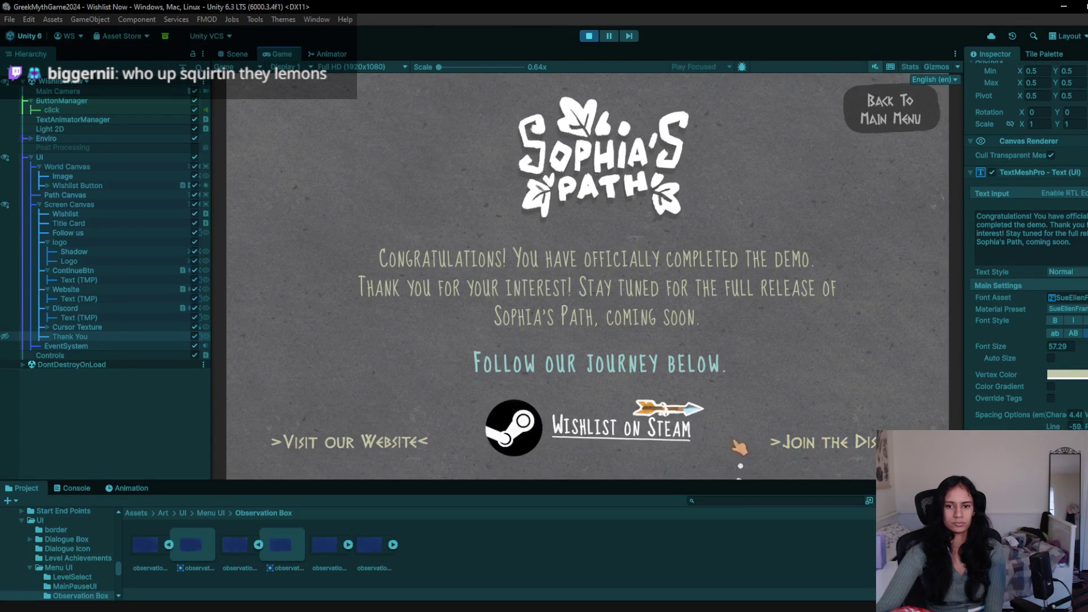
left_click(589, 35)
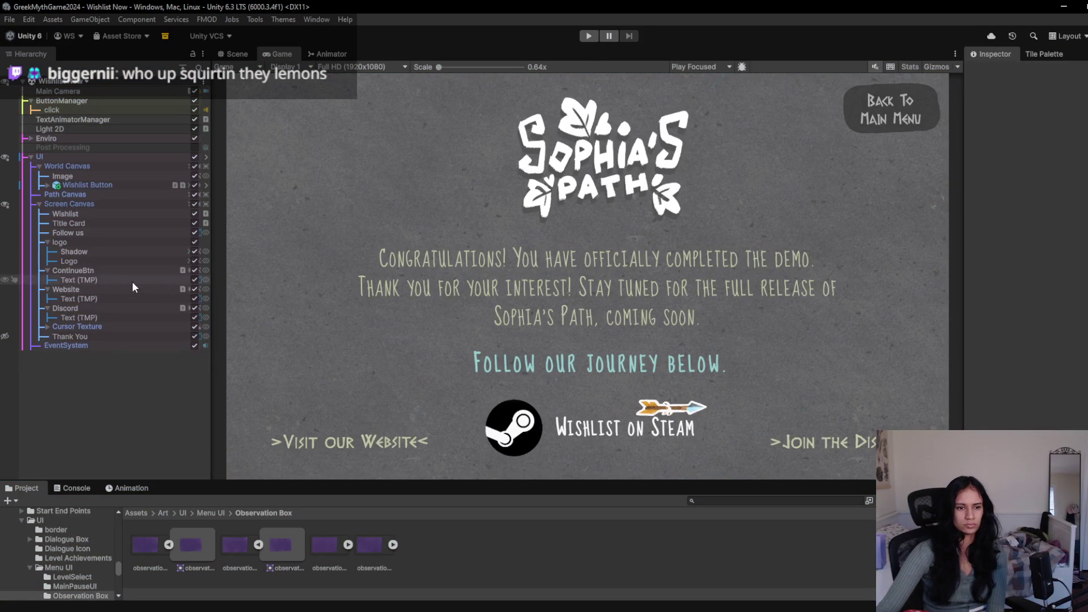
left_click(104, 337)
left_click(1036, 393)
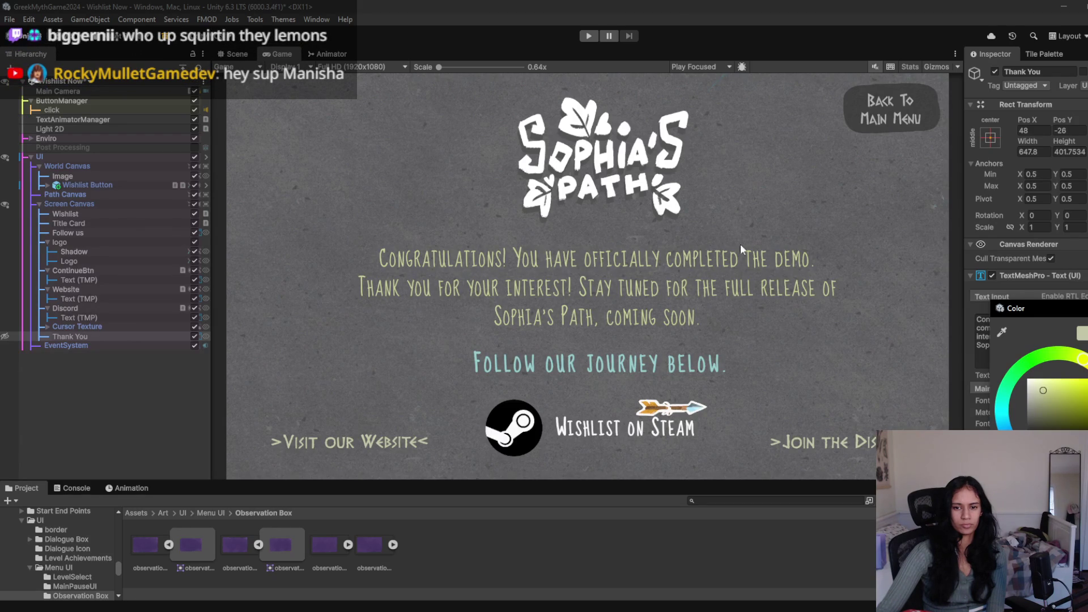
left_click(512, 41)
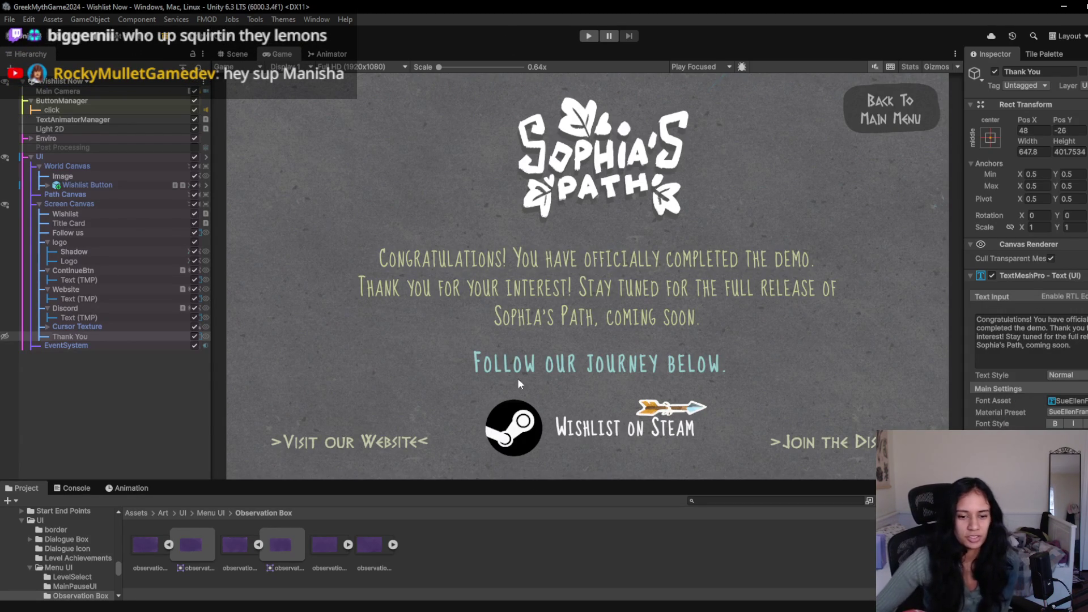
key("alt+Tab")
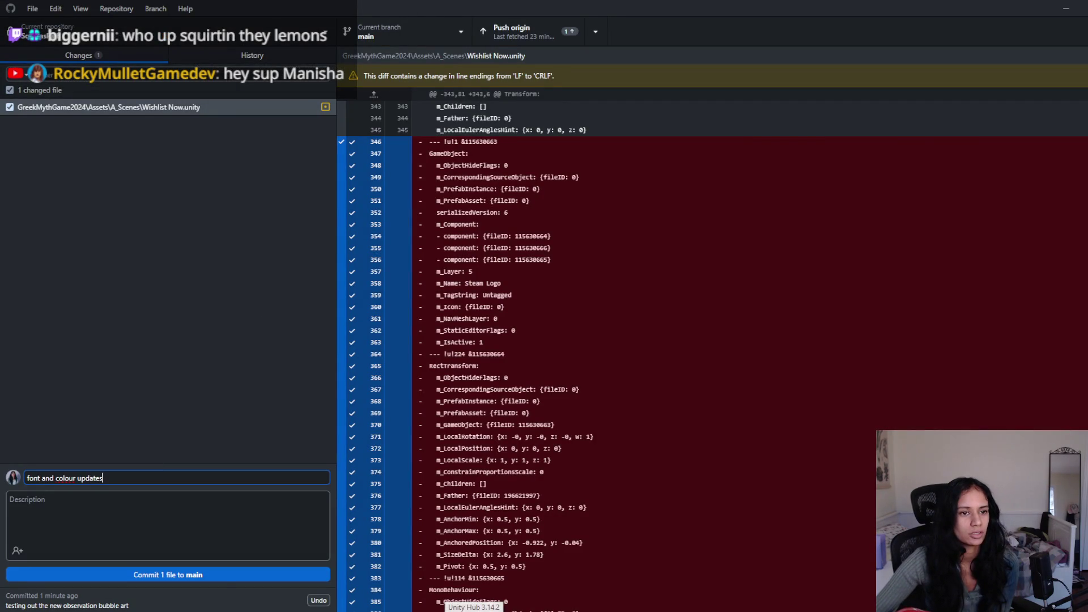
- Commit Wishlist Now.unity as 'font and colour updates', push to origin, and minimise GitHub Desktop
left_click(220, 577)
left_click(522, 33)
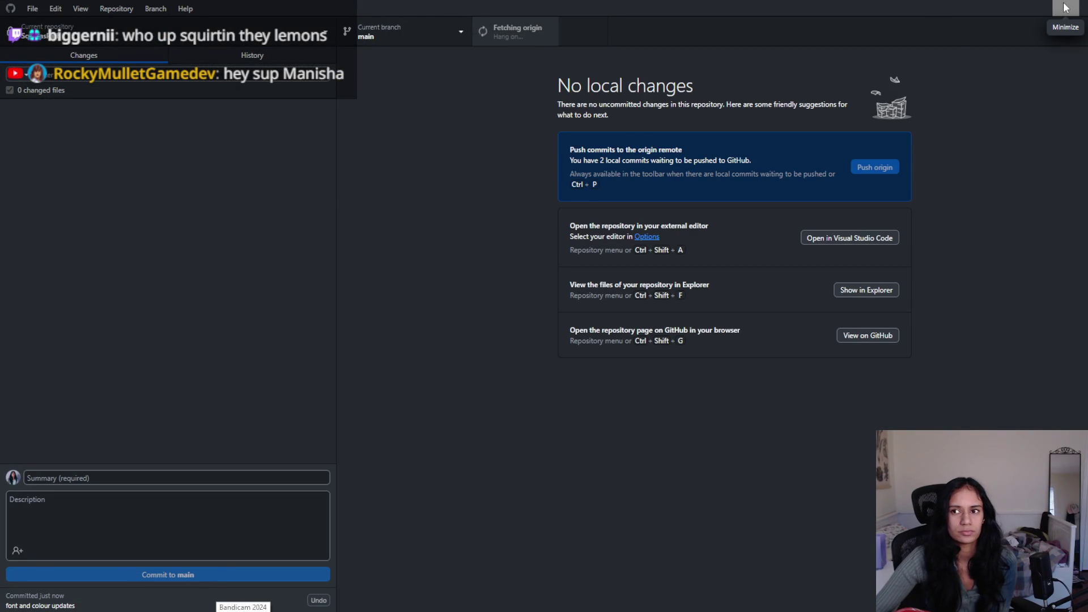
left_click(1064, 8)
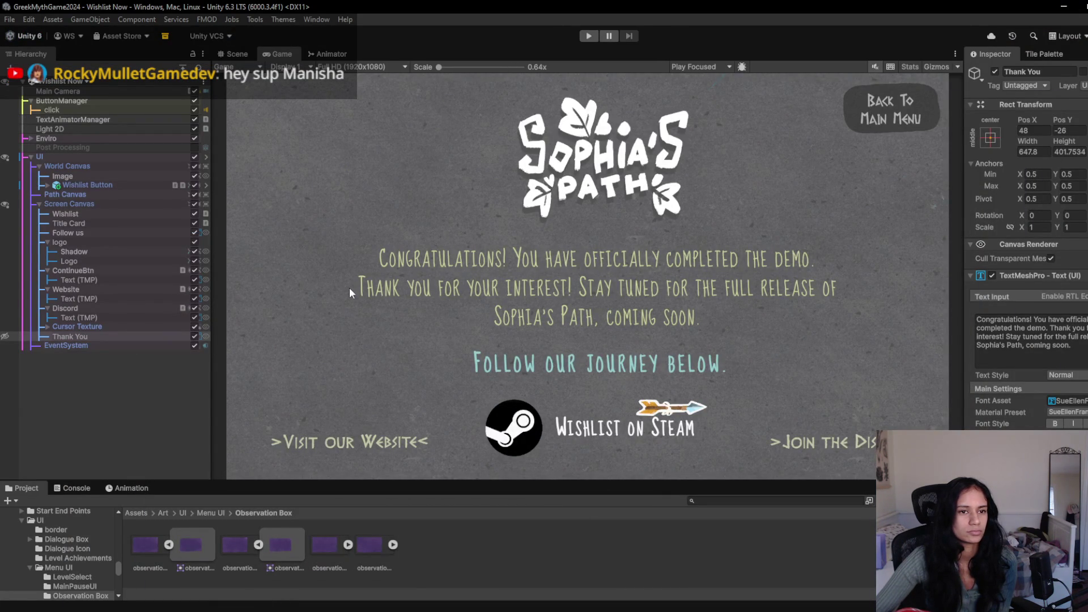
left_click(74, 81)
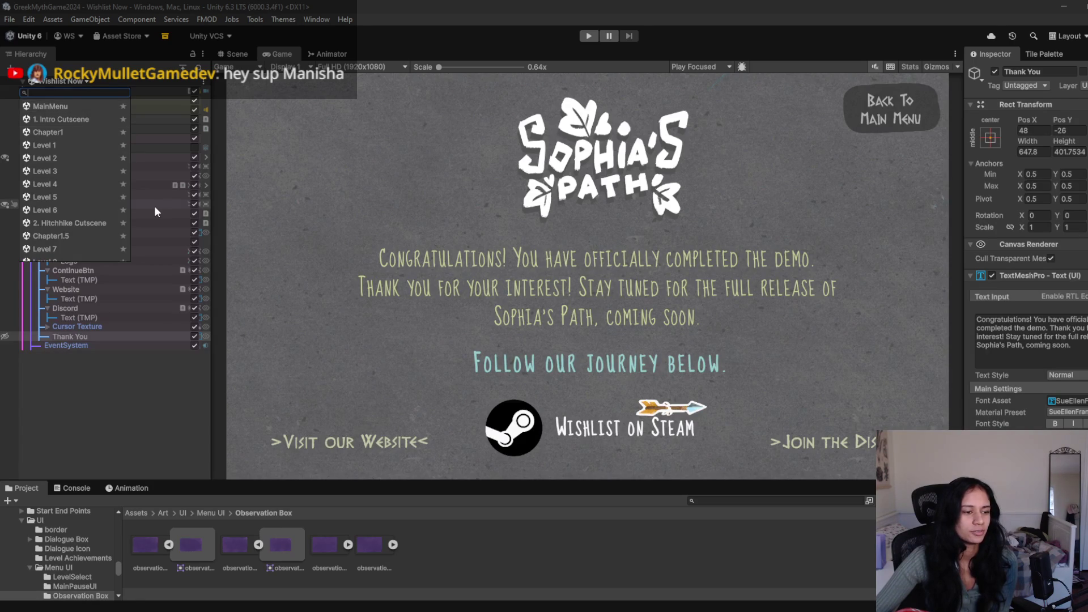
left_click(138, 411)
left_click(83, 84)
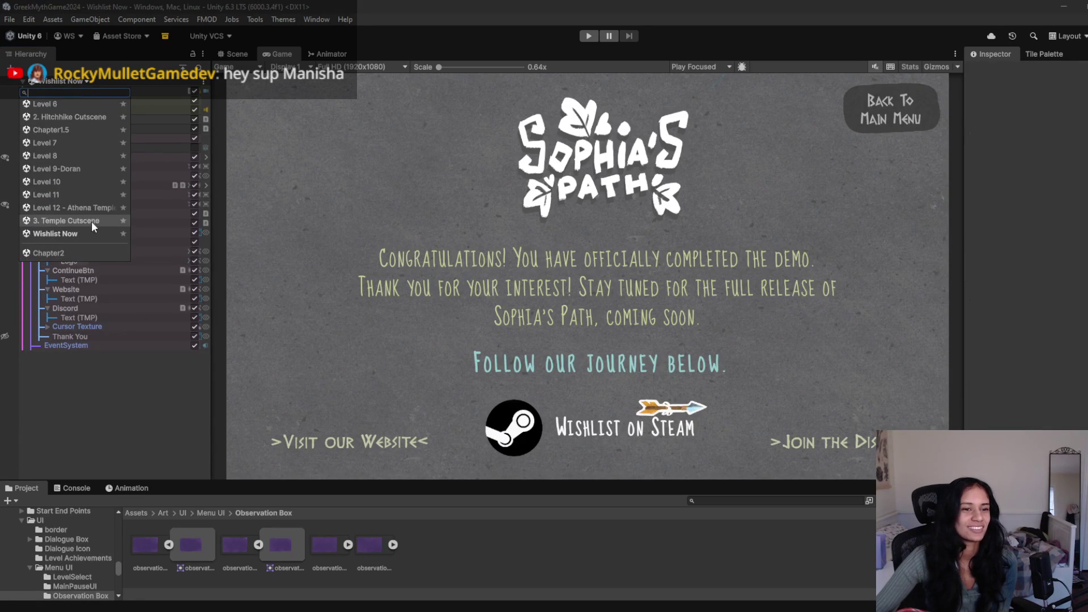
left_click(141, 413)
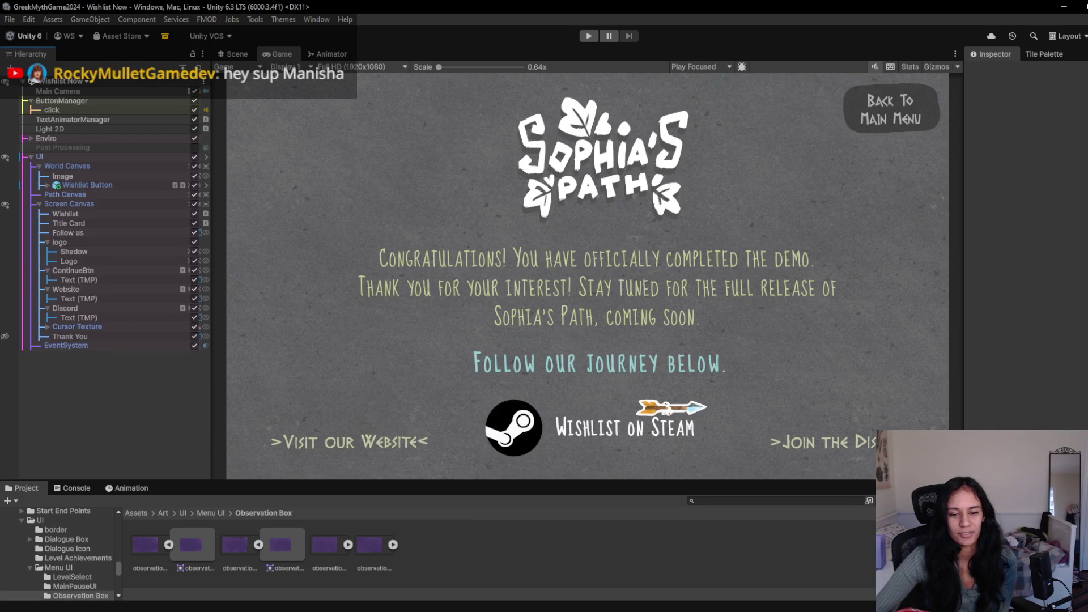
mouse_move(328, 604)
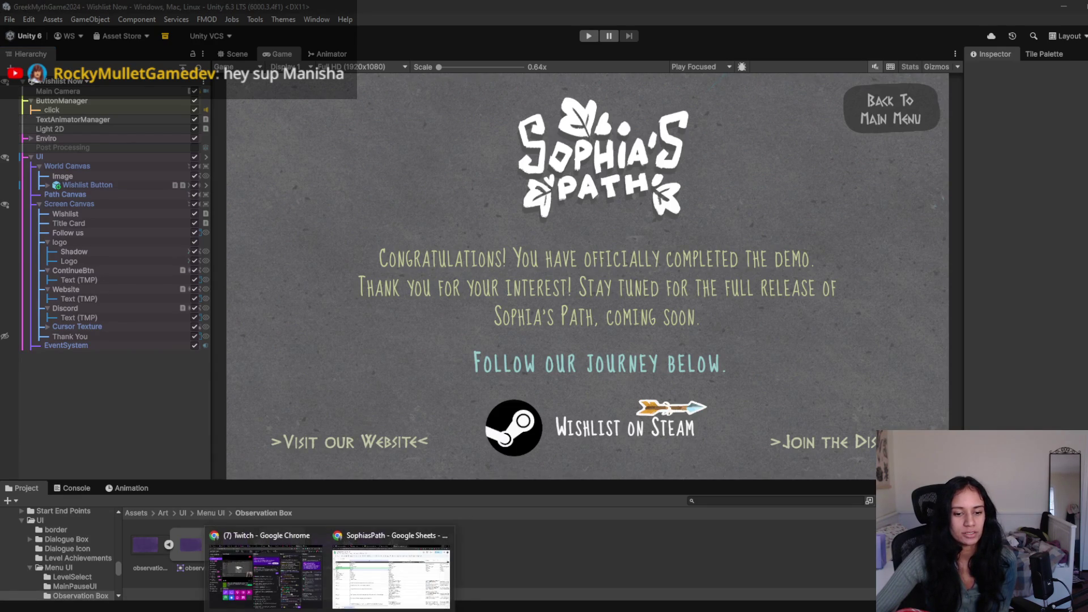
- Move the Path trace card to the bottom of the GENERAL BACKLOG list in Trello
left_click(352, 590)
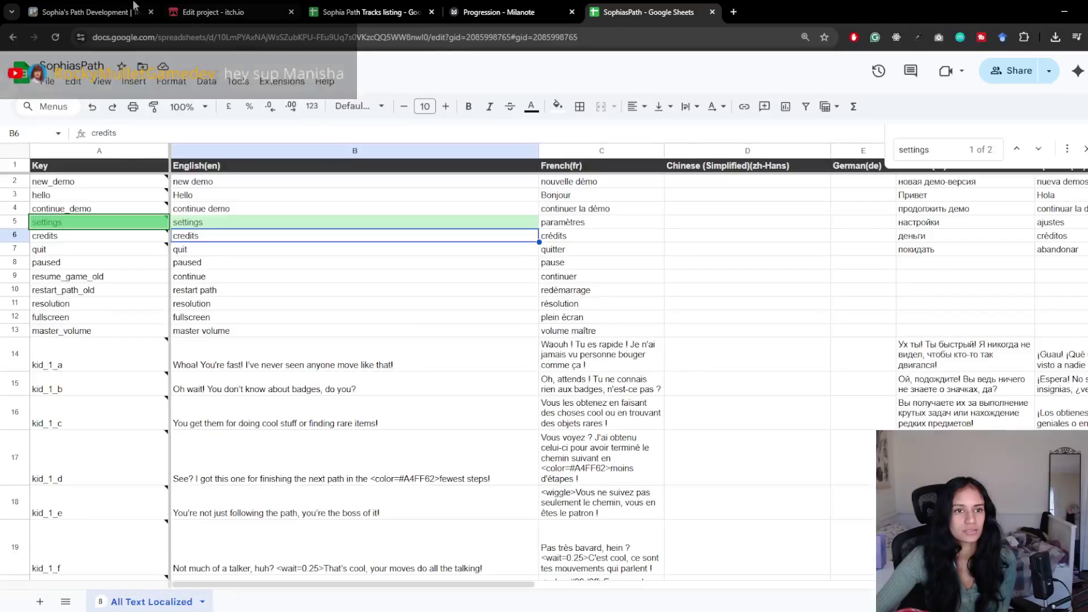
key("ctrl+1")
scroll(328, 574, "right", 2)
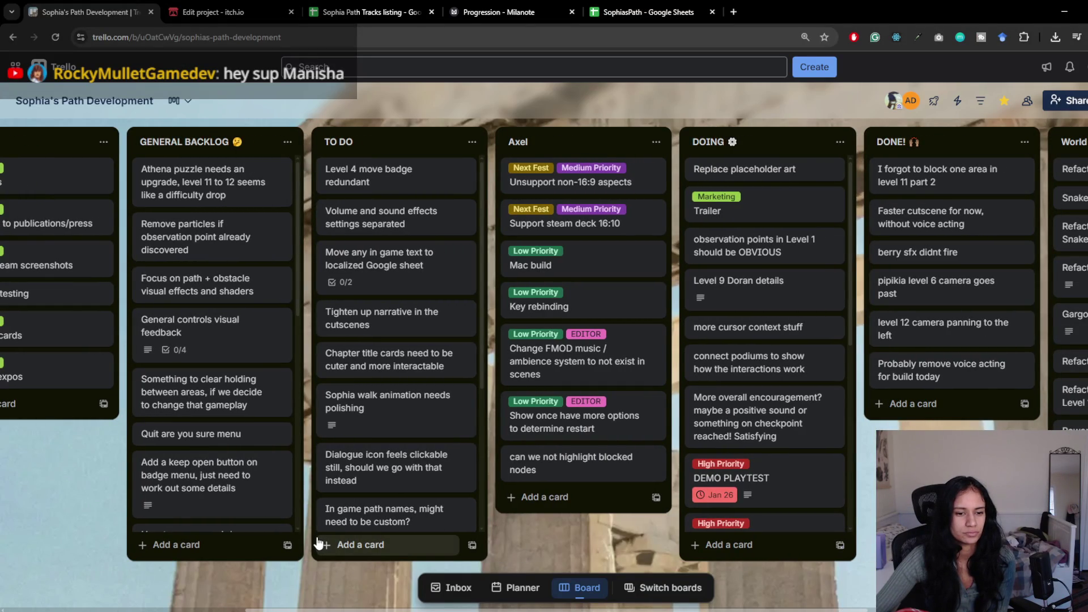
scroll(241, 477, "down", 5)
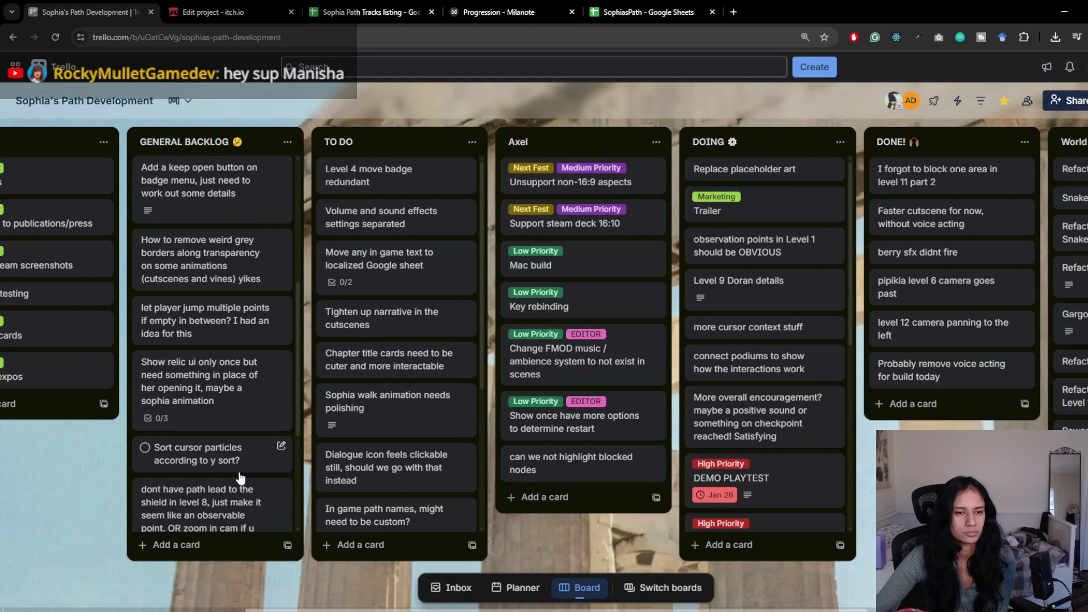
scroll(241, 478, "down", 4)
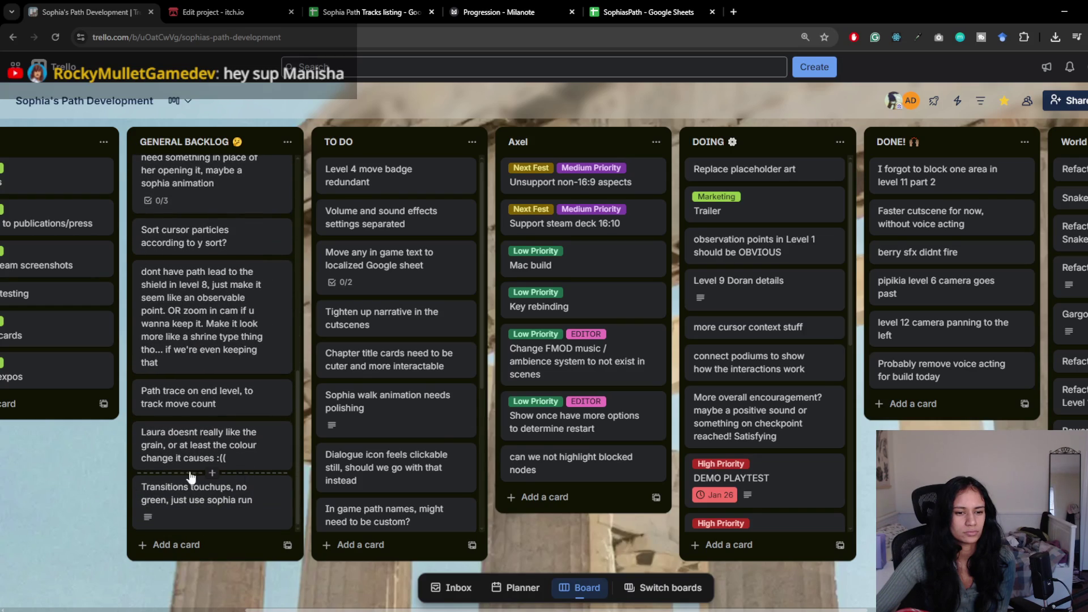
left_click_drag(263, 394, 266, 504)
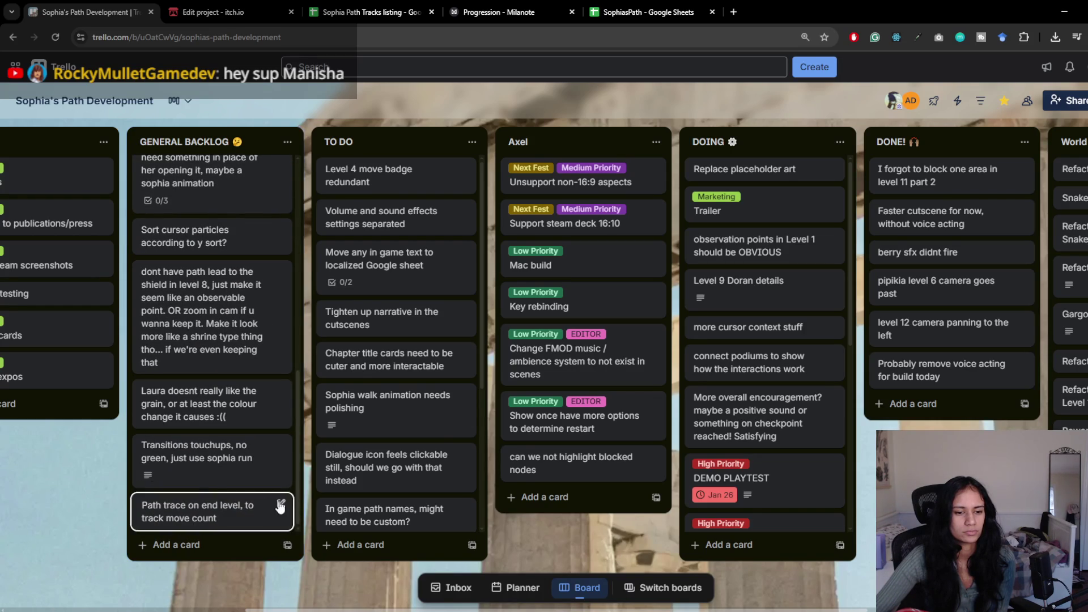
- Archive every card in the DONE! list with 'Archive all cards in this list'
scroll(328, 560, "right", 2)
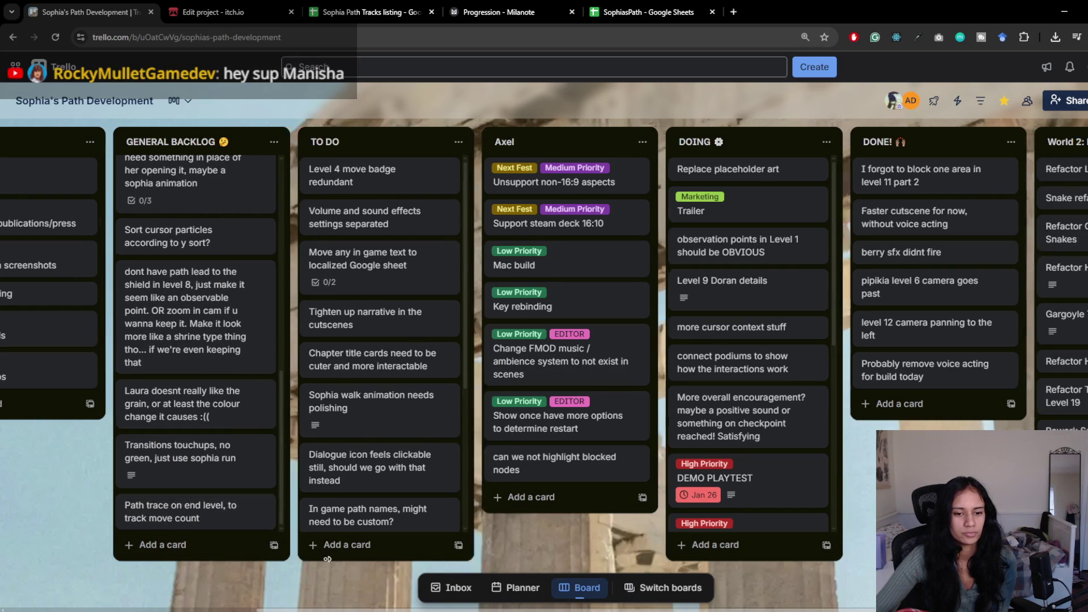
scroll(327, 560, "right", 3)
scroll(317, 469, "down", 3)
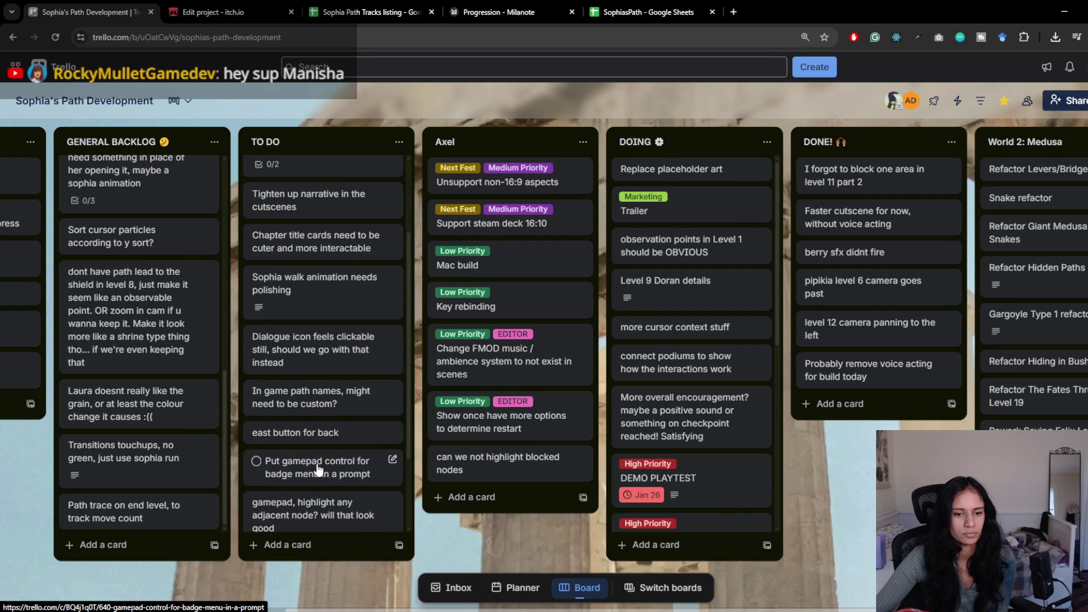
scroll(318, 470, "down", 2)
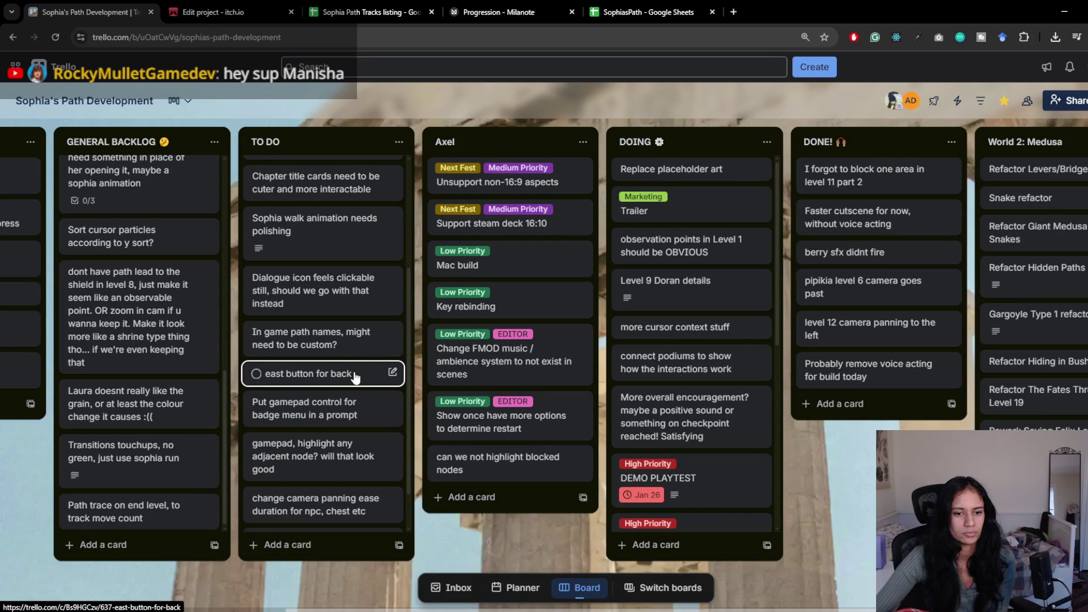
scroll(366, 414, "down", 1)
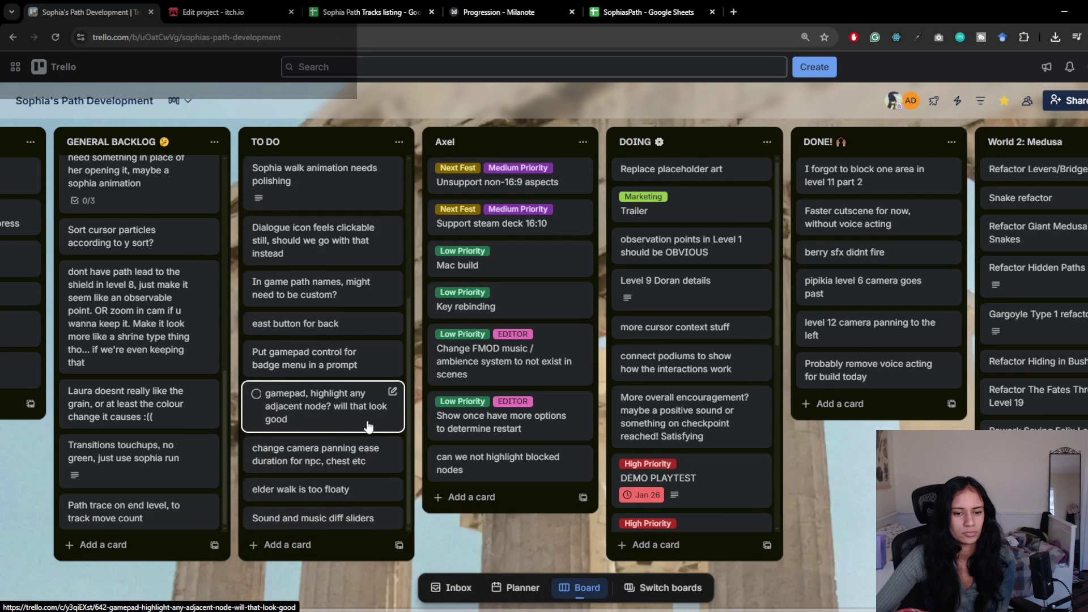
scroll(380, 459, "up", 4)
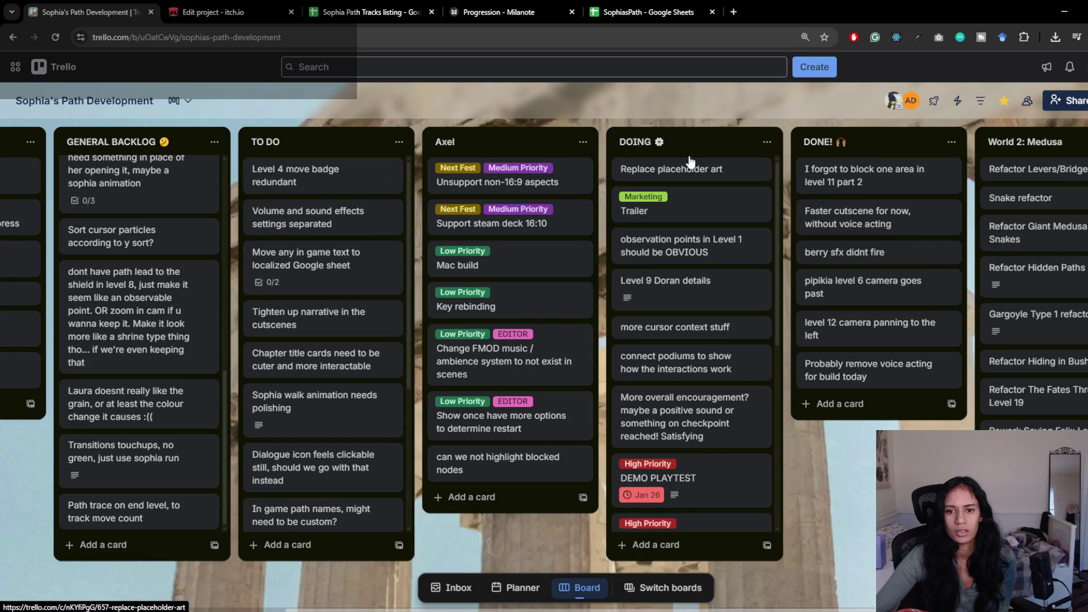
scroll(690, 170, "down", 1)
scroll(686, 226, "down", 6)
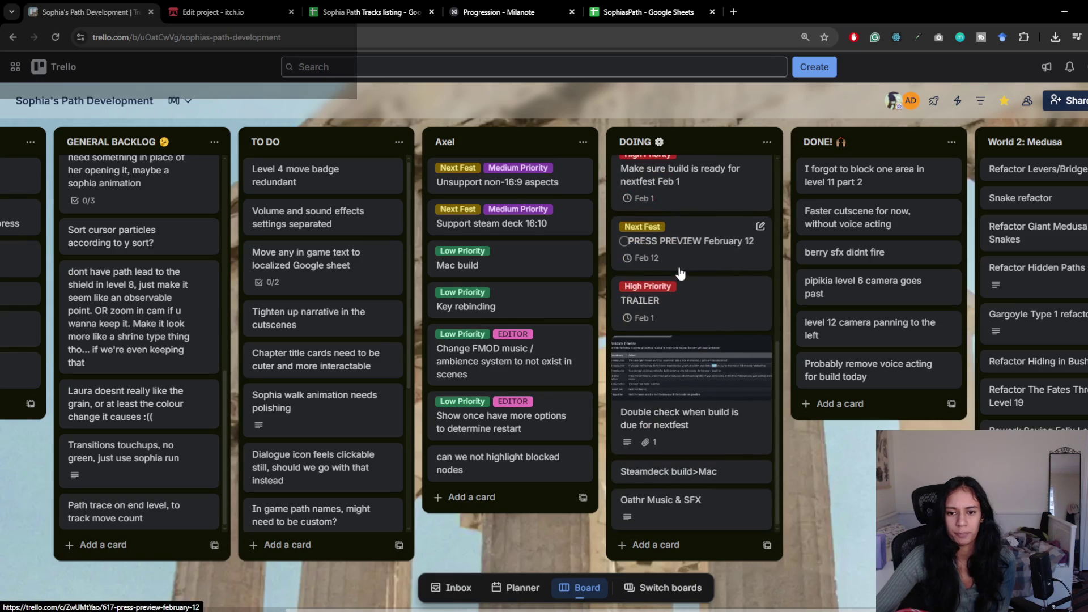
scroll(680, 273, "up", 6)
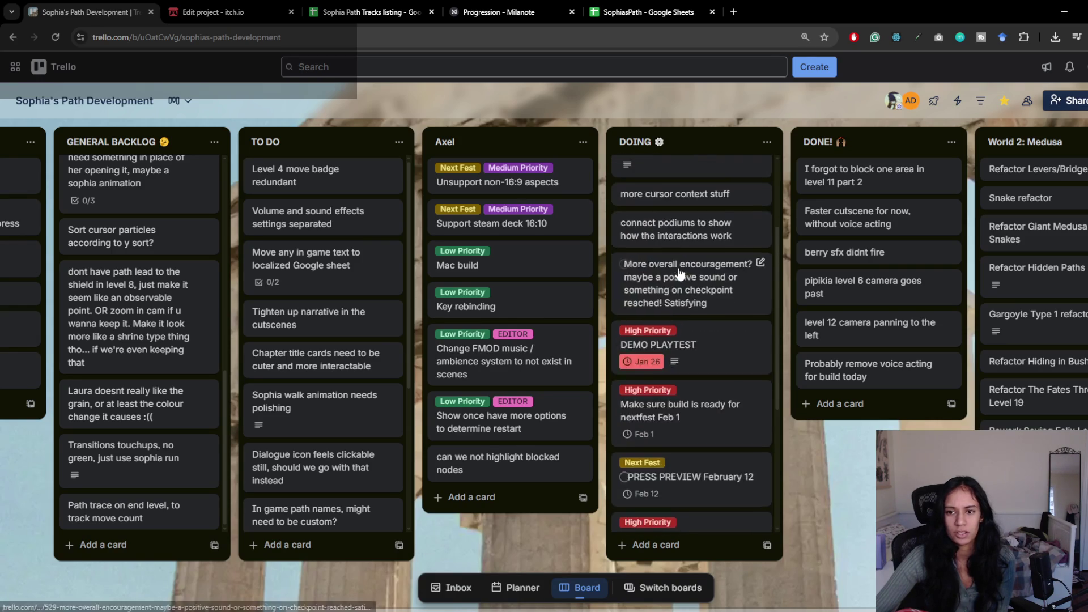
left_click(952, 142)
left_click(997, 487)
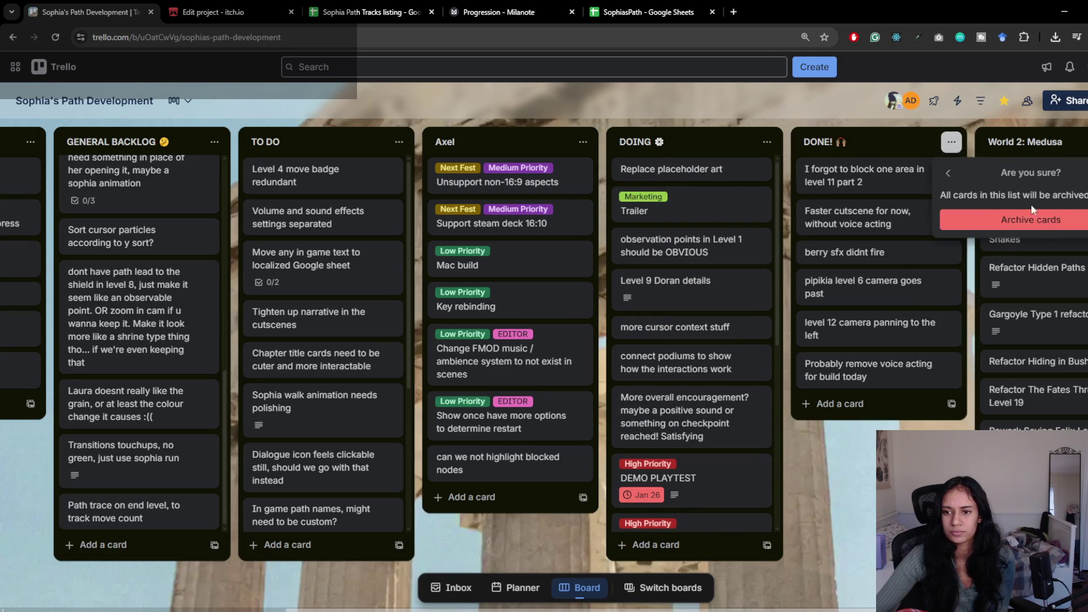
left_click(1021, 219)
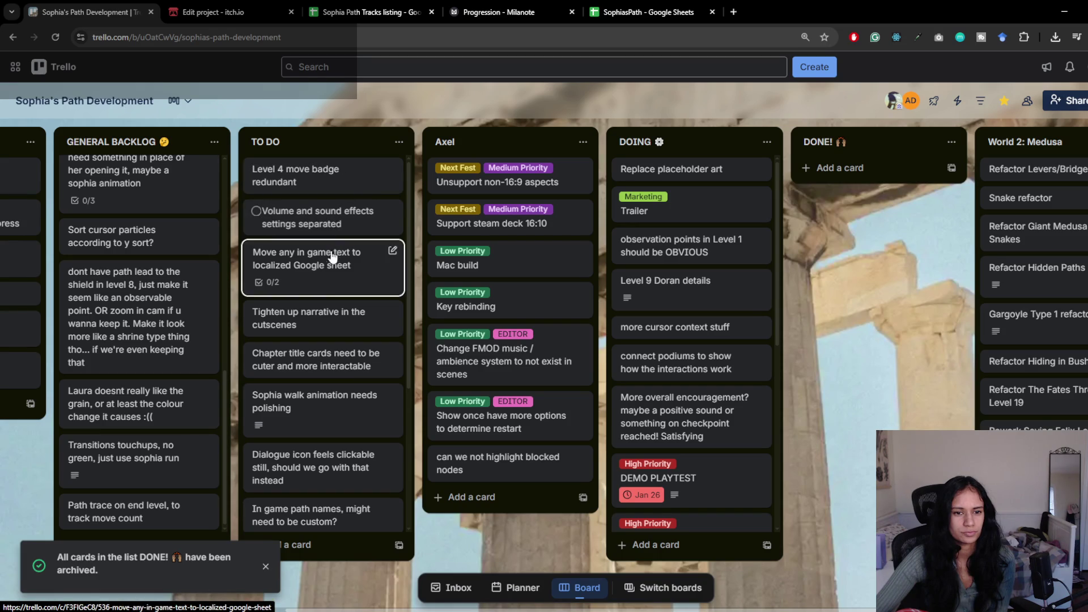
mouse_move(612, 603)
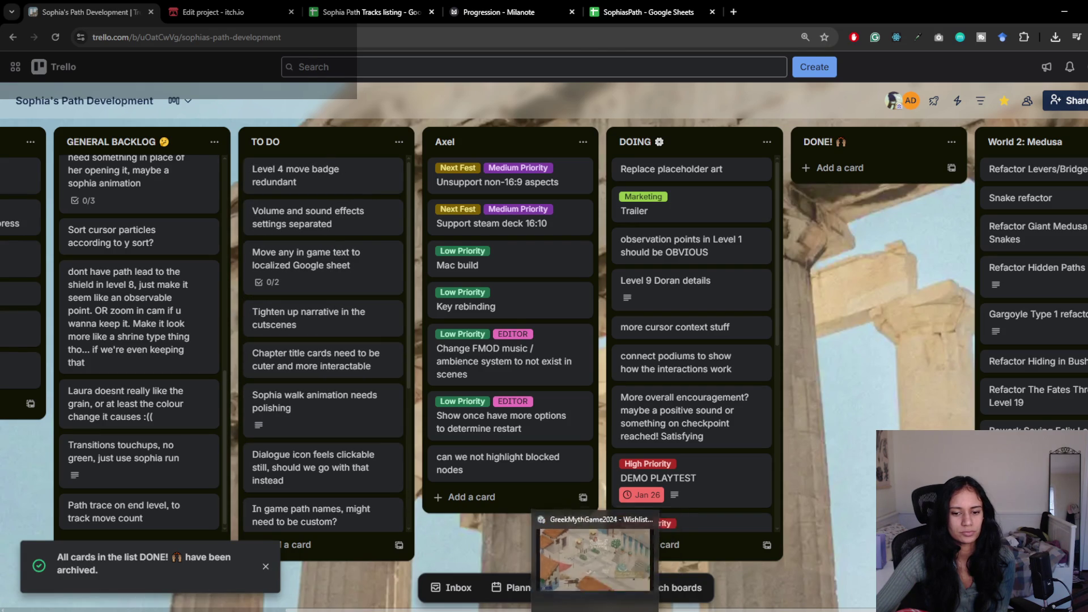
left_click(613, 553)
left_click(66, 81)
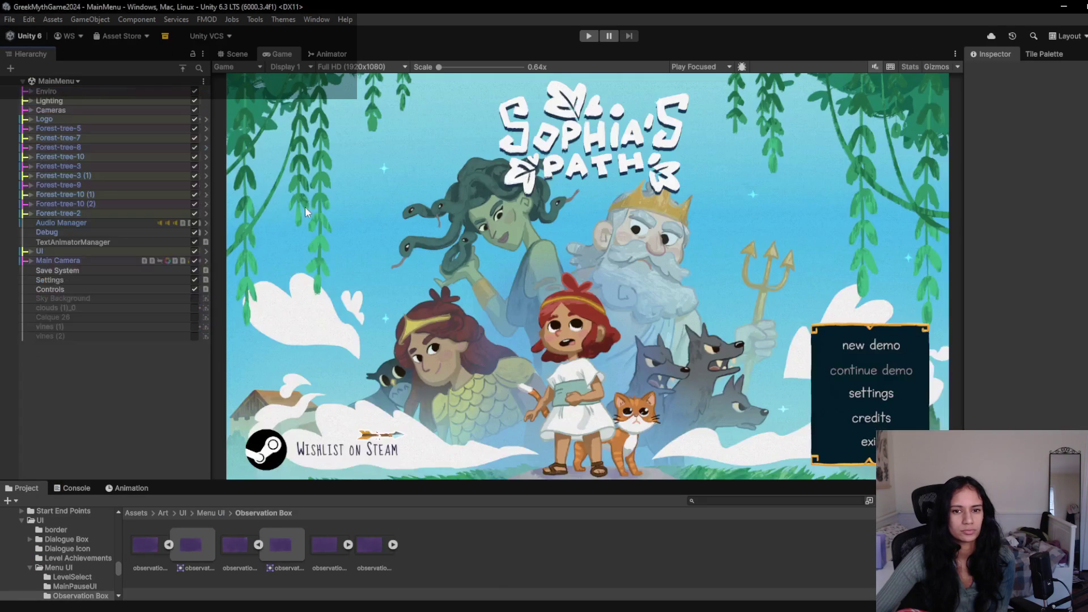
- Switch to the Scene view, expand UI down to World Canvas, and frame the Path Select Menu
left_click(234, 54)
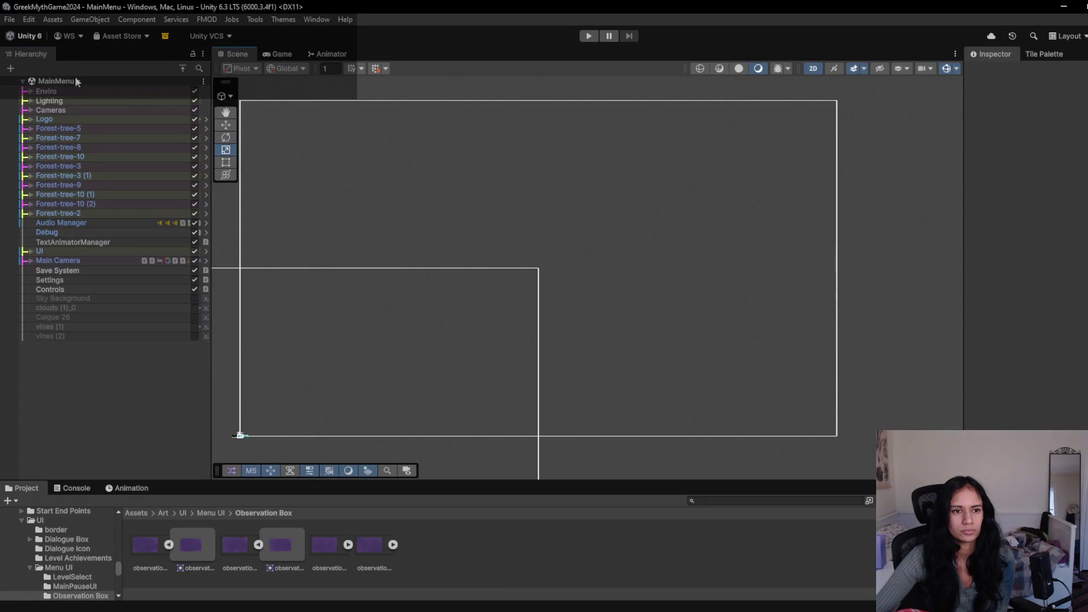
left_click(31, 251)
left_click(38, 288)
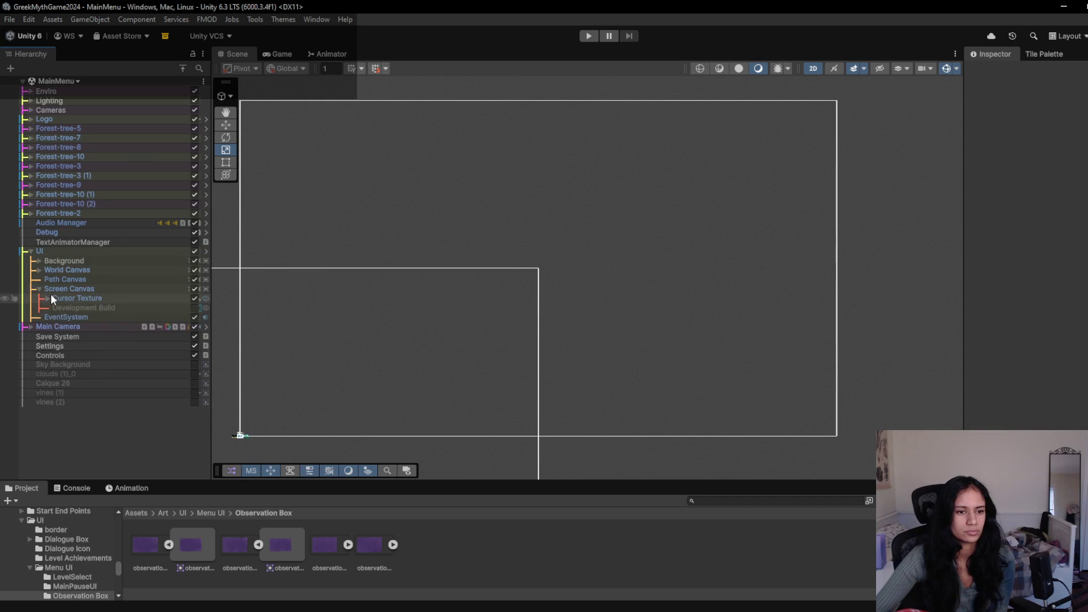
left_click(38, 269)
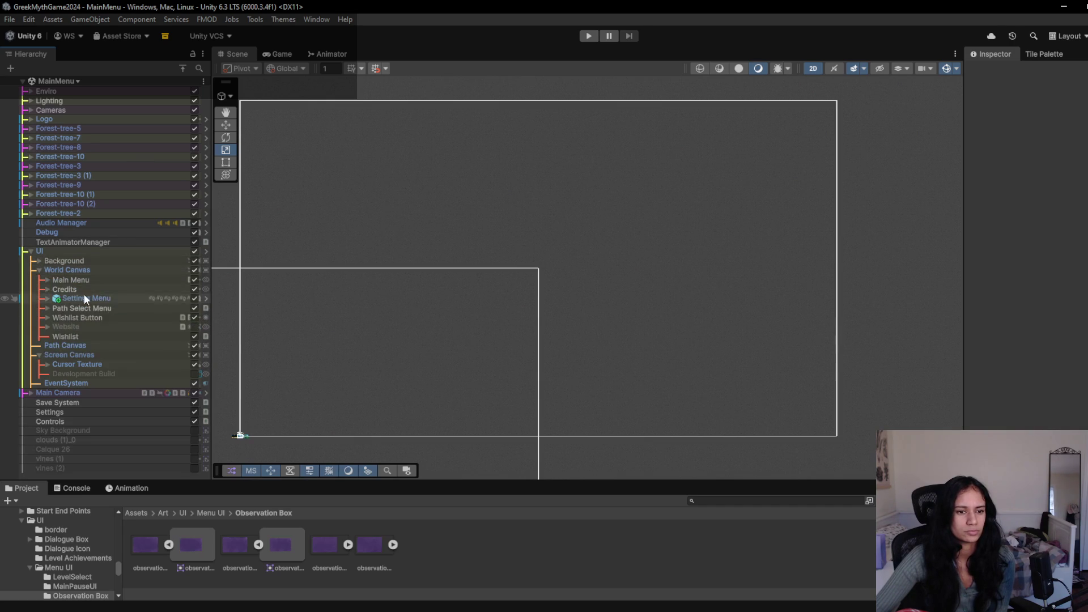
left_click(47, 308)
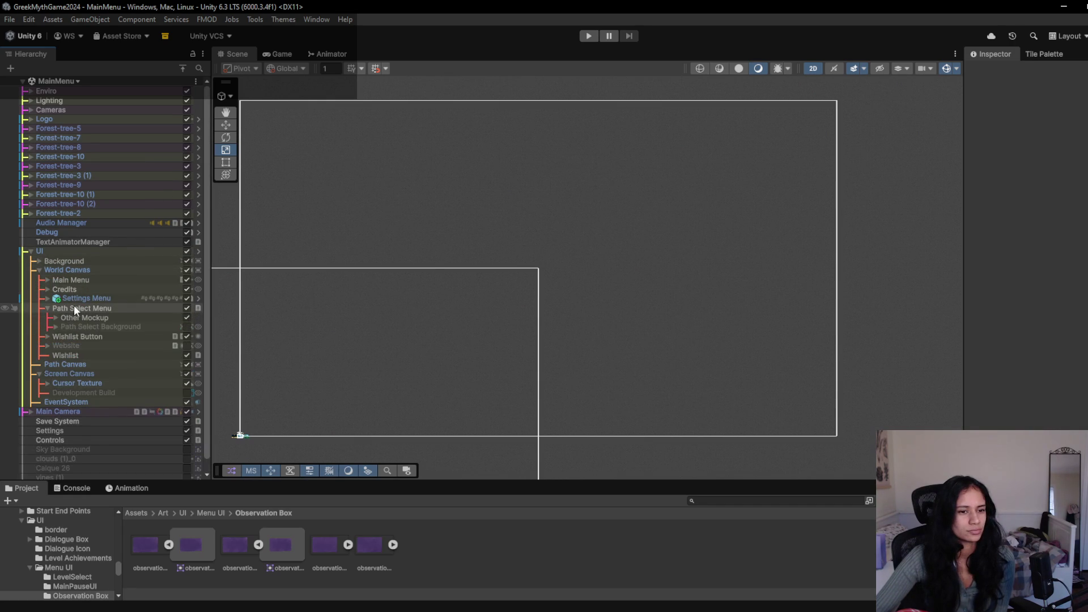
double_click(74, 308)
- Frame the Settings Menu, review its prefab overrides, and zoom onto the Settings panel
double_click(80, 297)
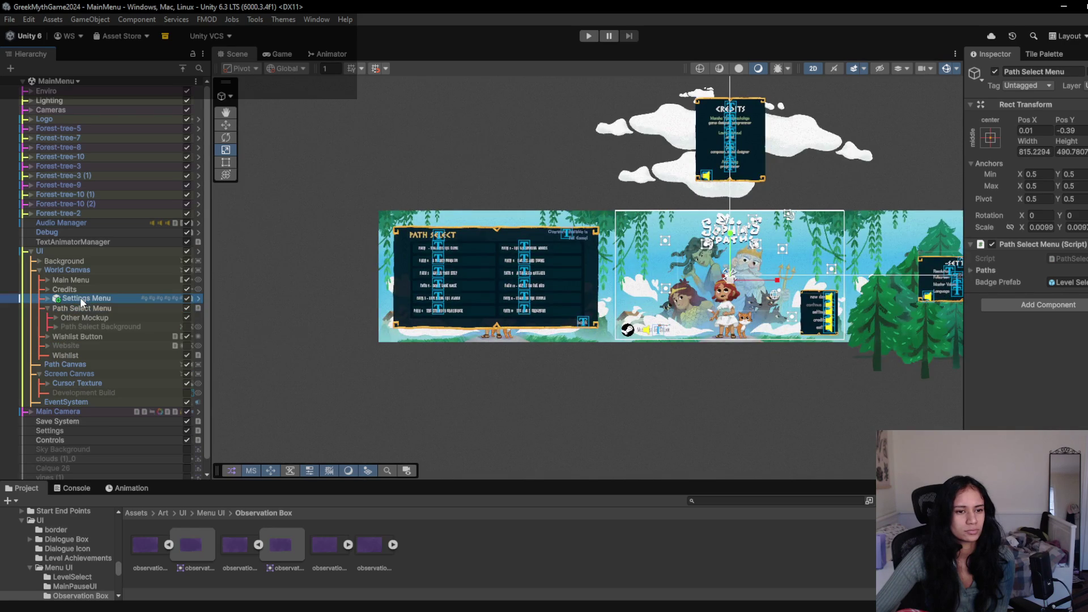
left_click(1020, 118)
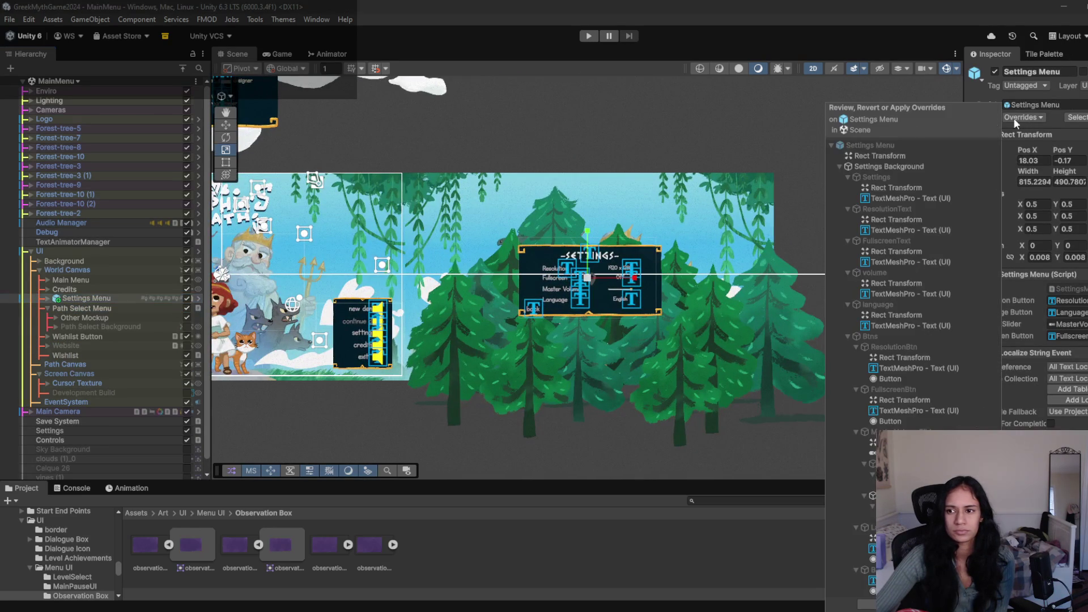
left_click(777, 132)
left_click(601, 267)
scroll(601, 267, "up", 5)
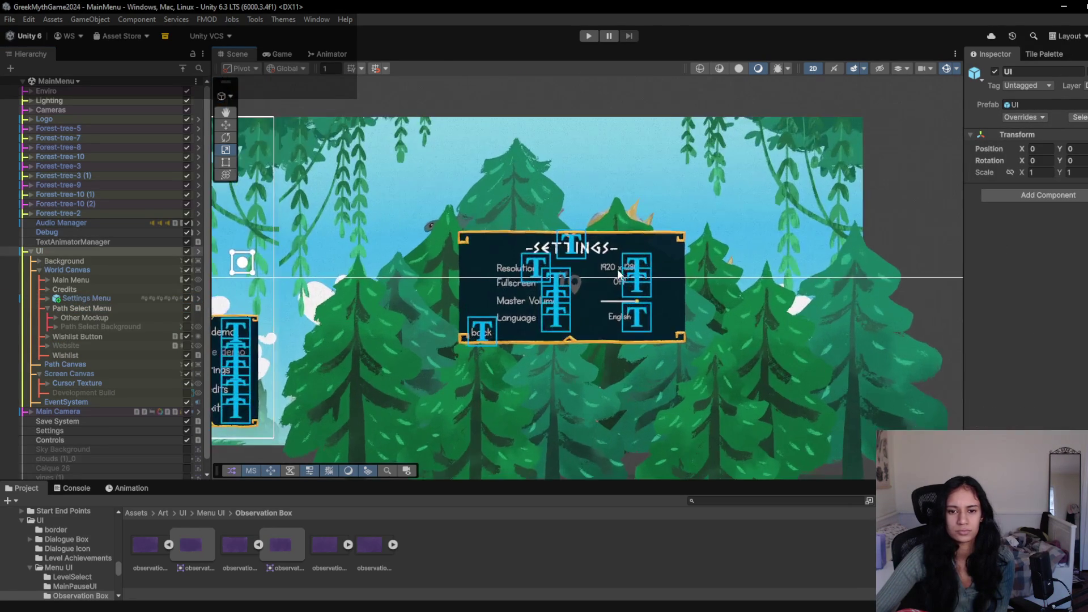
scroll(597, 267, "up", 5)
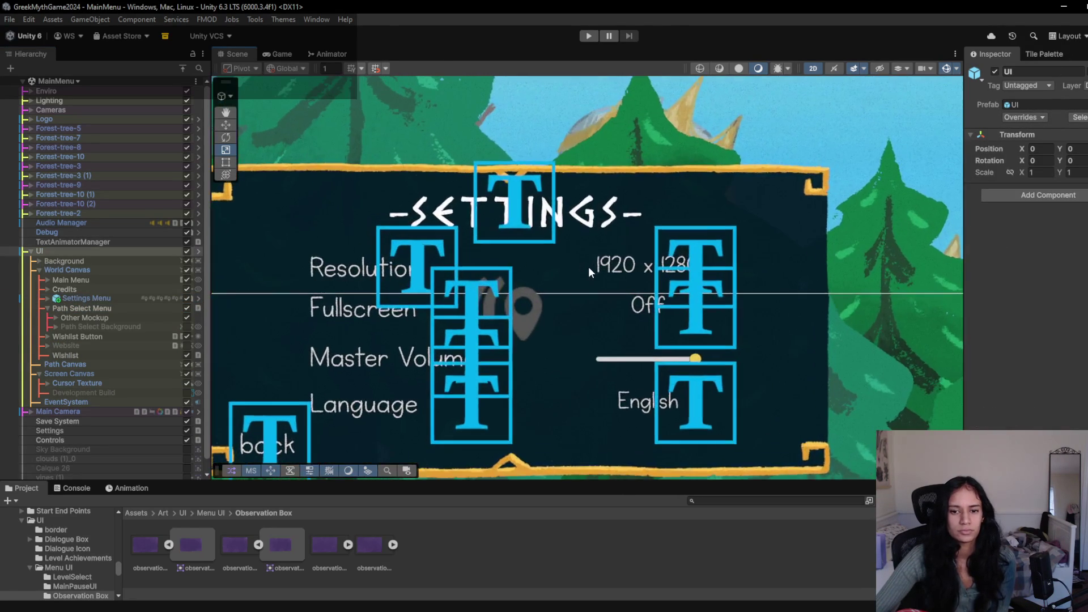
scroll(575, 260, "down", 4)
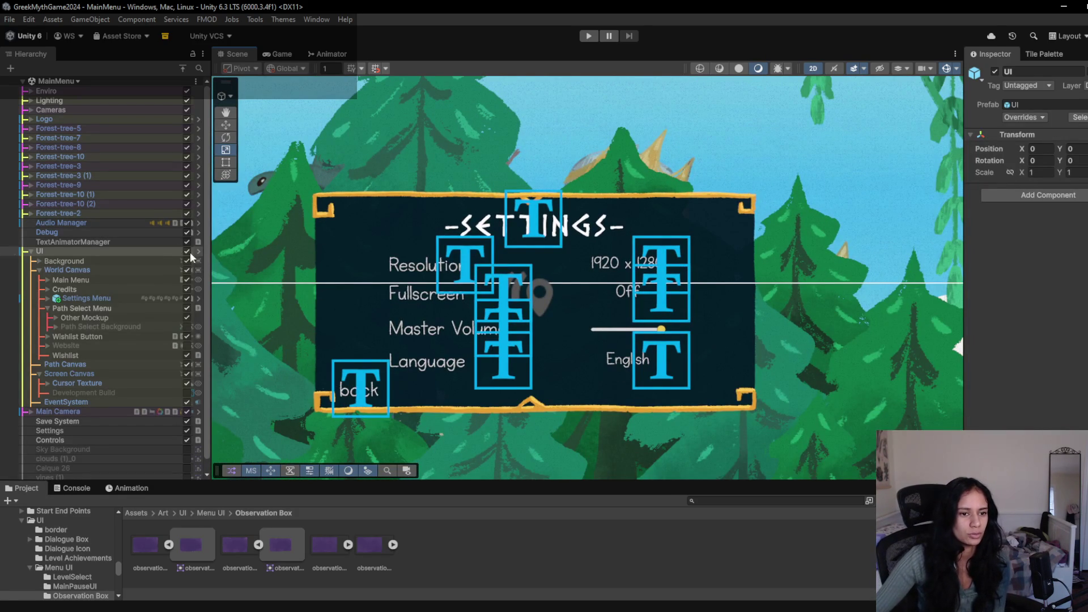
left_click(169, 545)
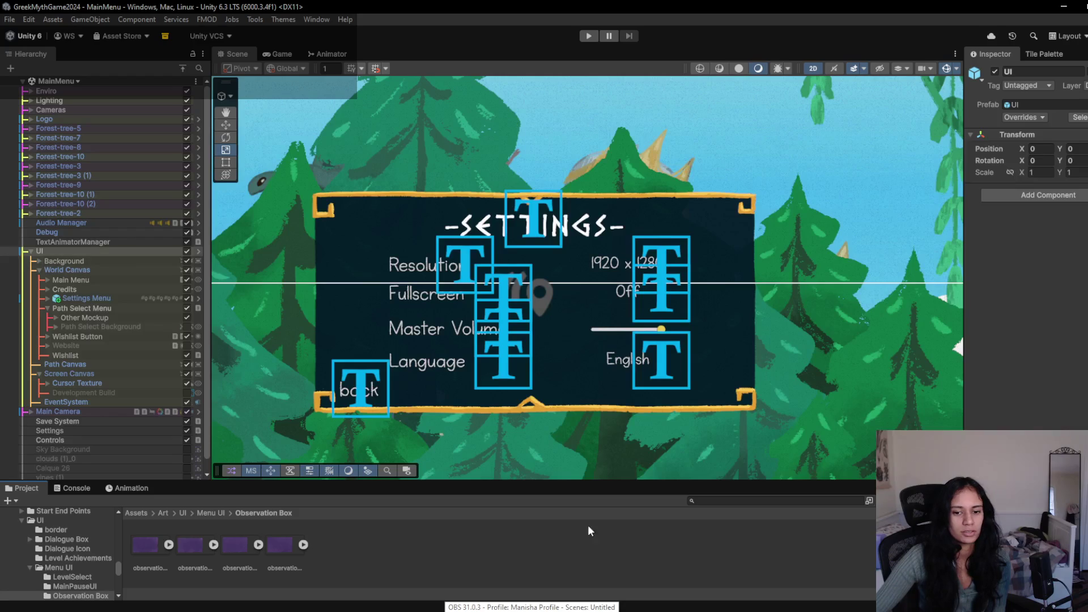
left_click(329, 611)
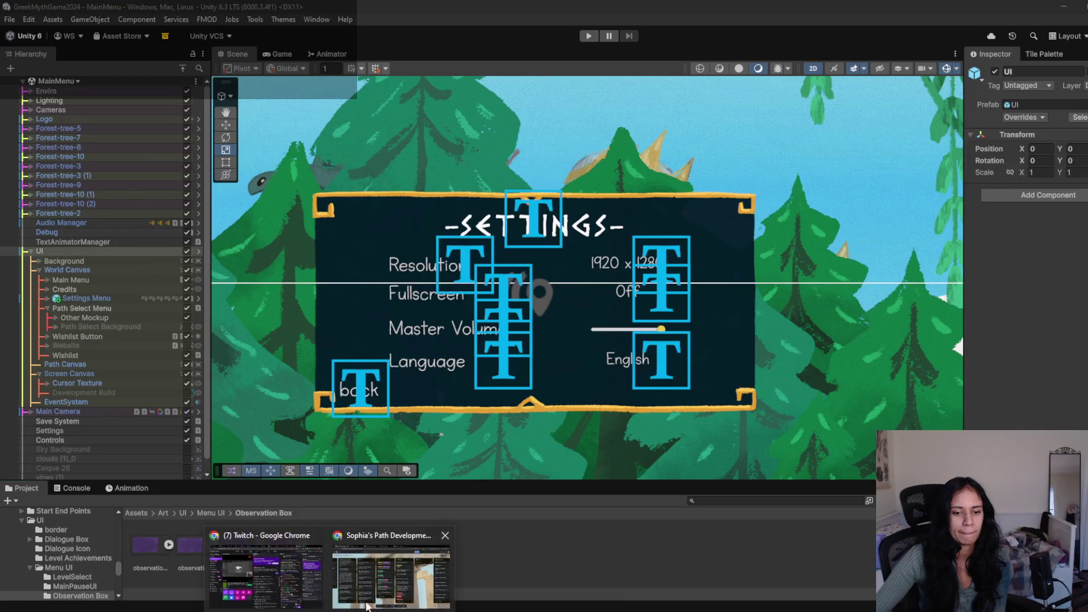
- In Trello, drag 'Volume and sound effects settings separated' to the top of DOING, then return to Unity
left_click(382, 580)
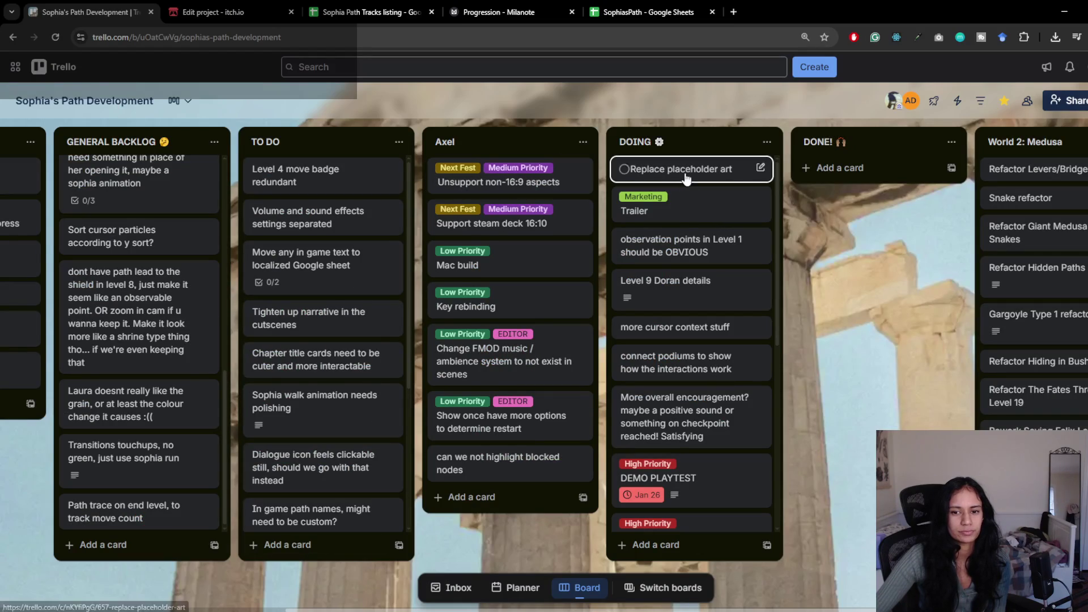
left_click_drag(340, 263, 366, 298)
mouse_move(351, 202)
left_mouse_down()
mouse_move(422, 207)
mouse_move(680, 142)
mouse_move(695, 195)
mouse_move(843, 179)
mouse_move(801, 353)
left_mouse_up()
left_click(1065, 14)
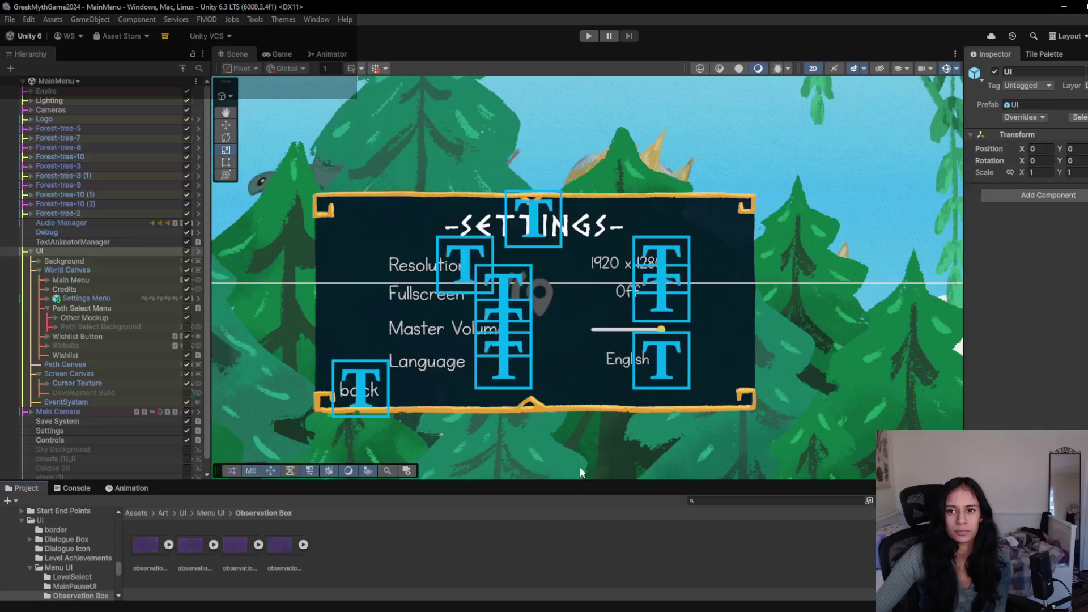
- Open the Level 12 - Athena Temple scene, frame temple-plant-5 (2), and enter Play mode
left_click(77, 81)
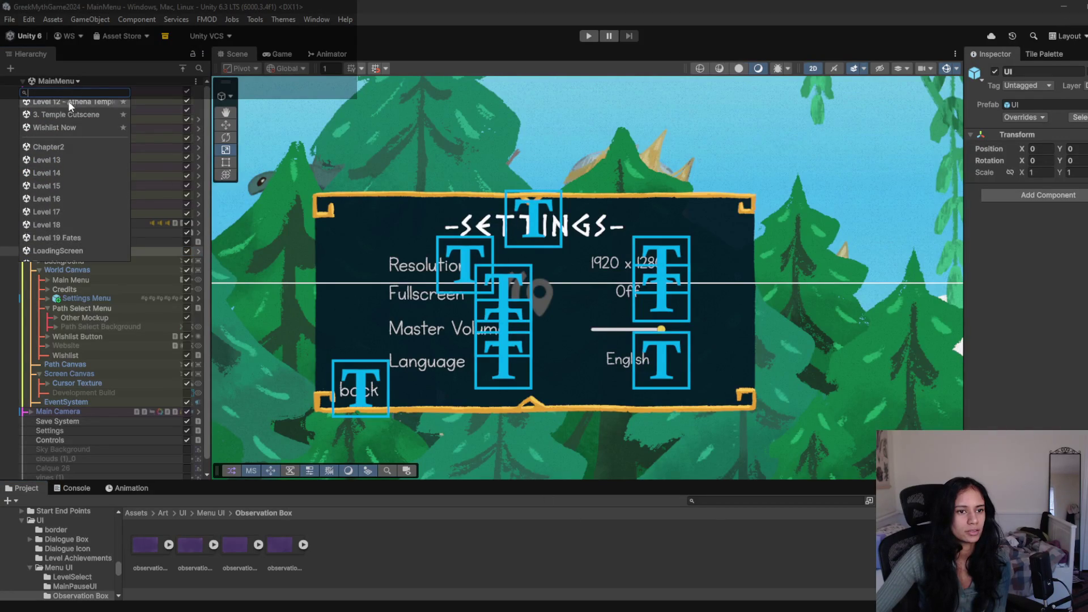
left_click(67, 142)
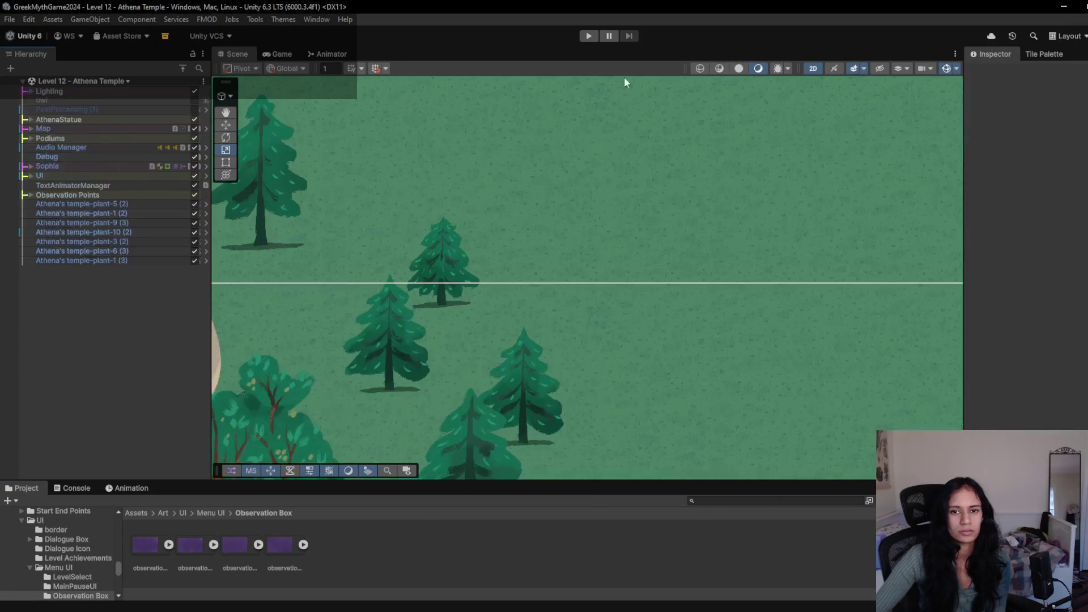
double_click(73, 204)
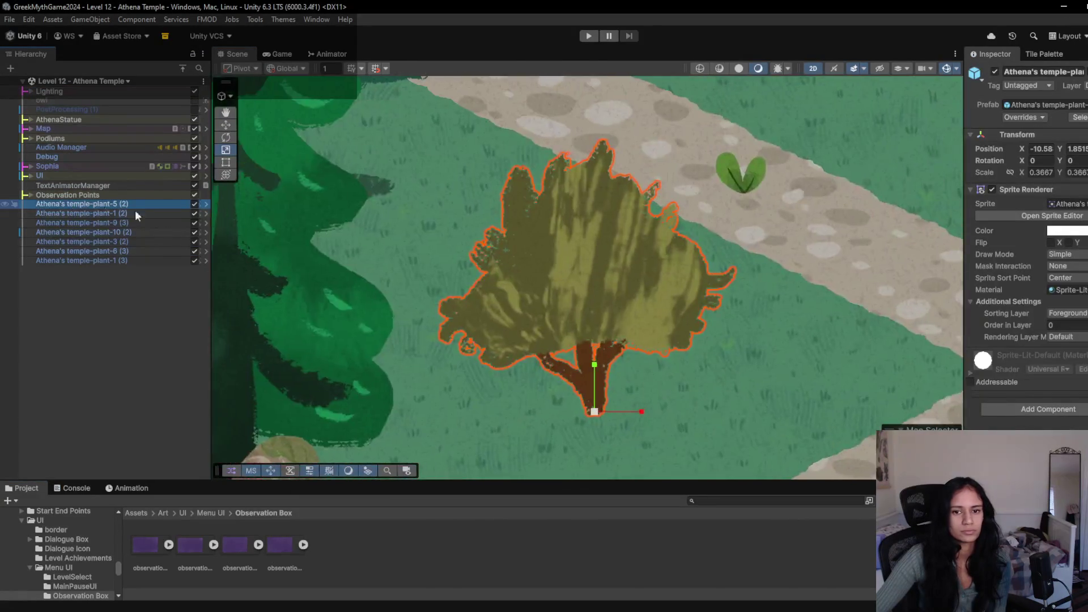
scroll(359, 243, "down", 10)
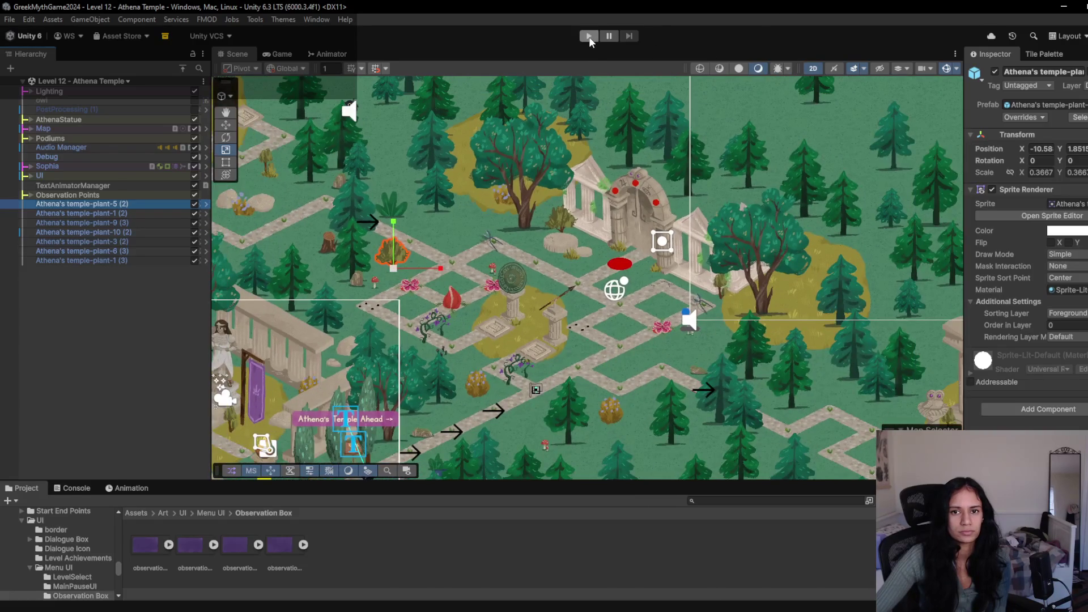
left_click(590, 36)
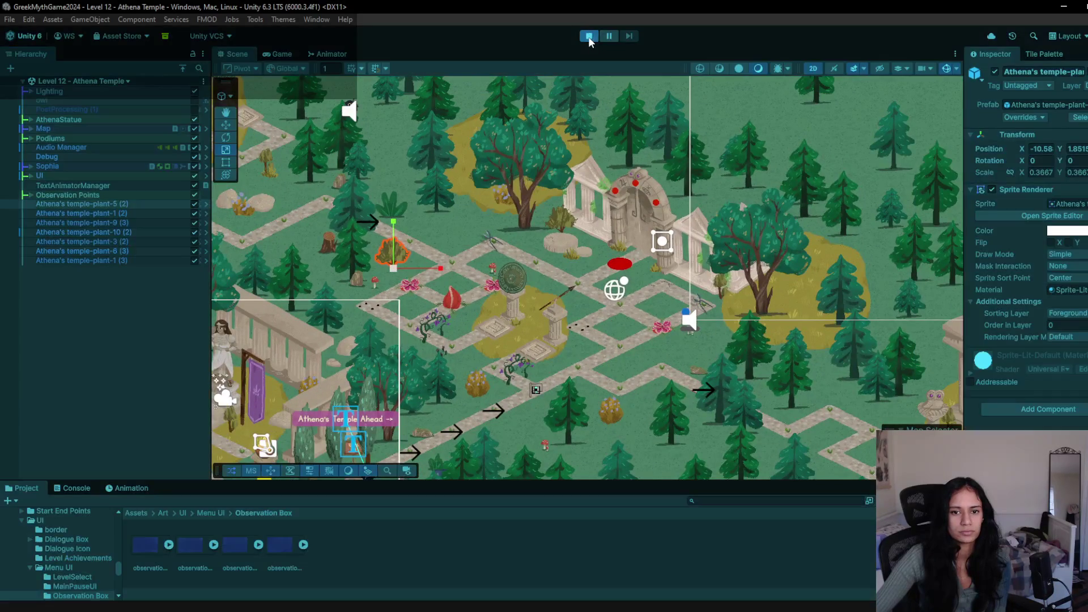
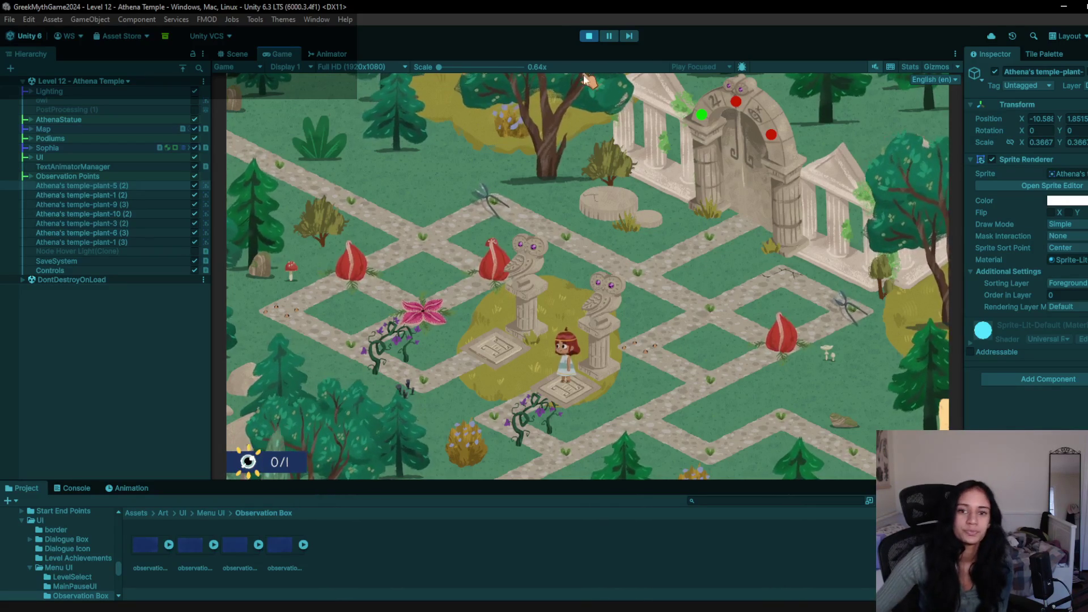
- Stop the Athena Temple playtest and switch over to the Trello board in Chrome
left_click(589, 35)
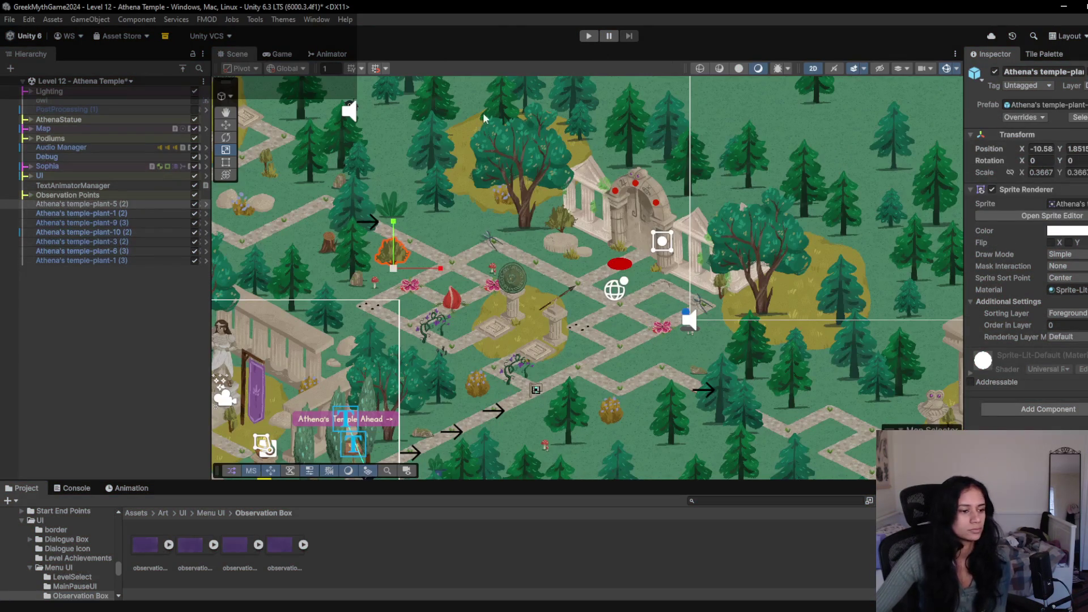
mouse_move(421, 610)
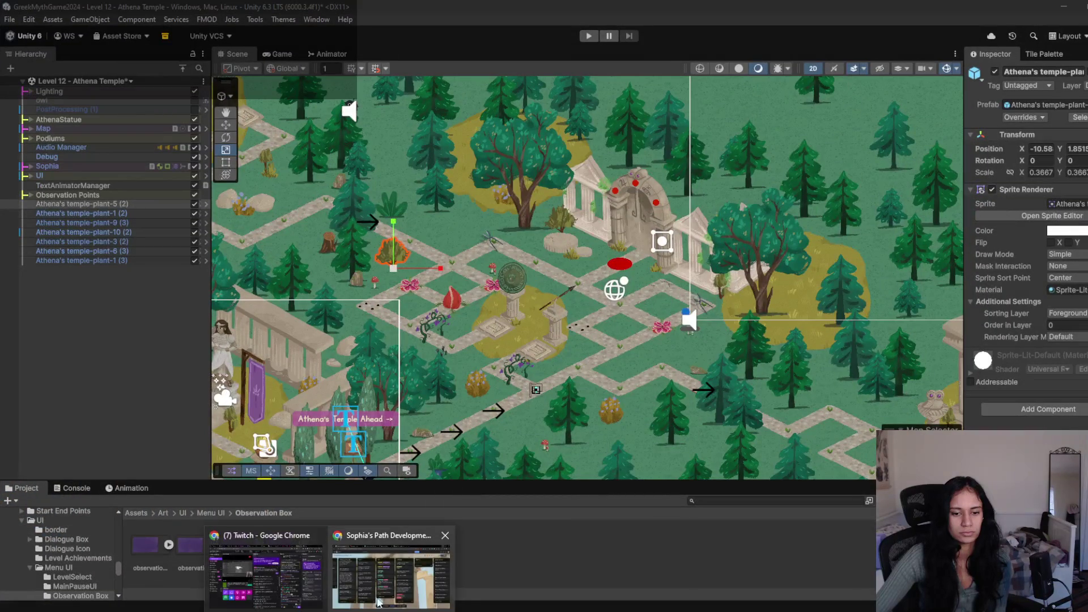
left_click(379, 586)
- Scroll across the Sophia's Path Development board lists, then return to Unity
scroll(539, 537, "right", 5)
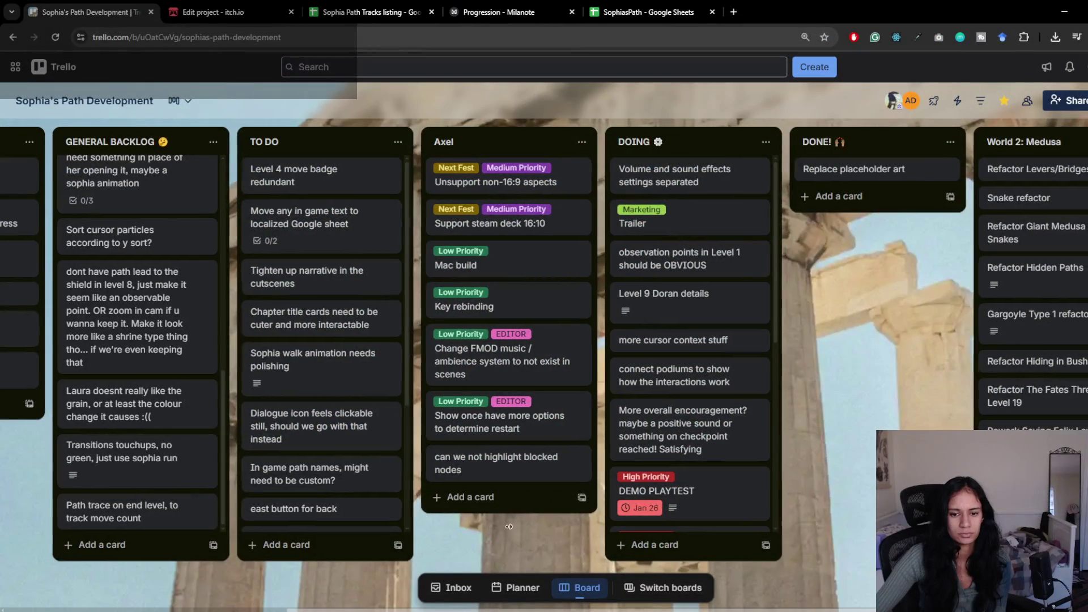
scroll(617, 502, "right", 2)
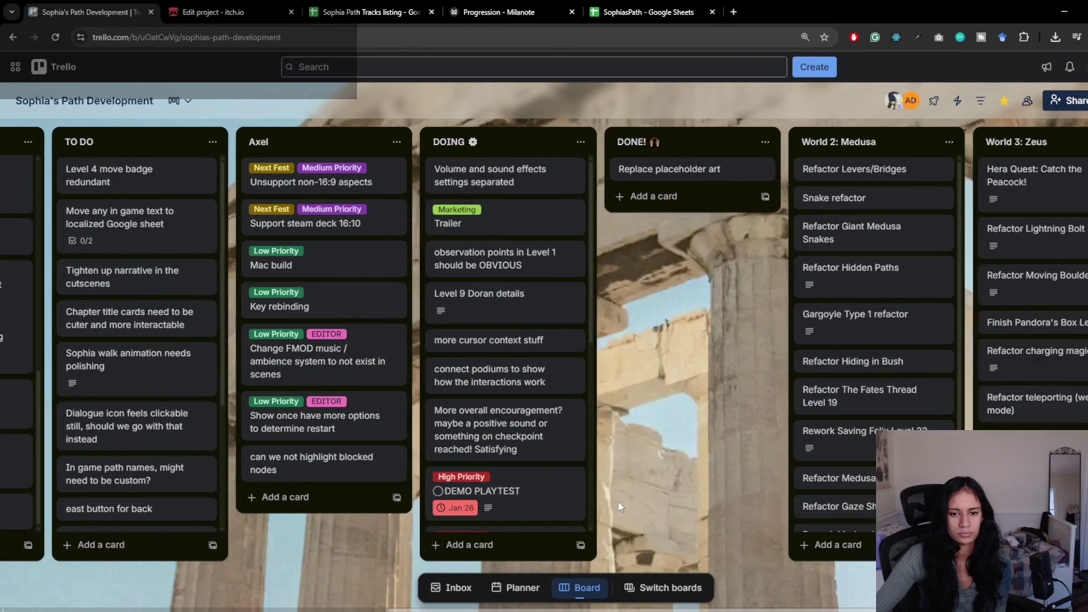
scroll(672, 482, "left", 8)
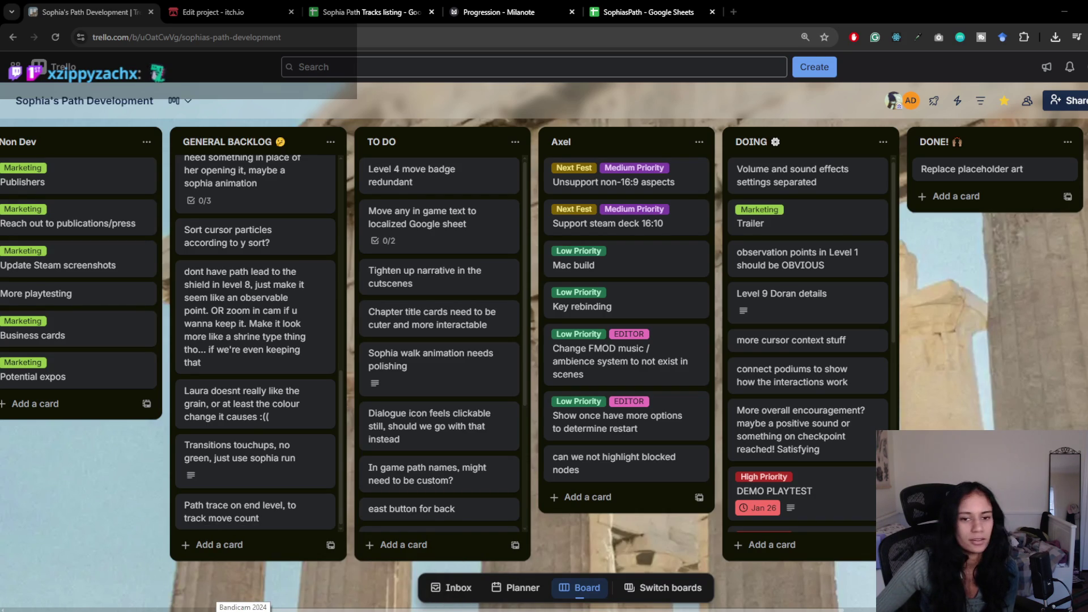
left_click(517, 600)
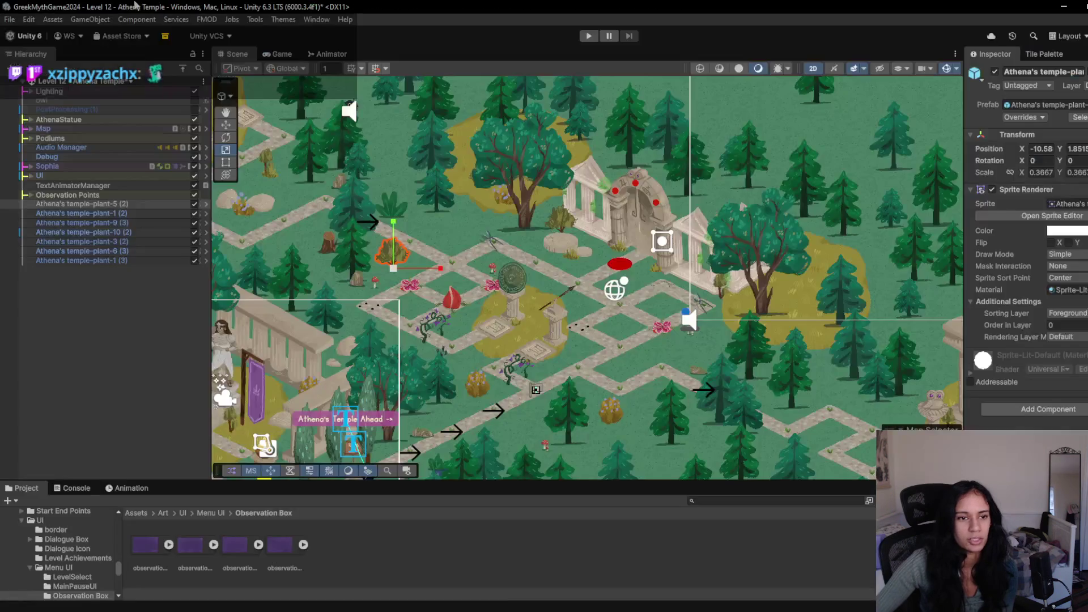
- Load the Level 6 scene, discarding Athena Temple changes, and start Play mode
left_click(116, 85)
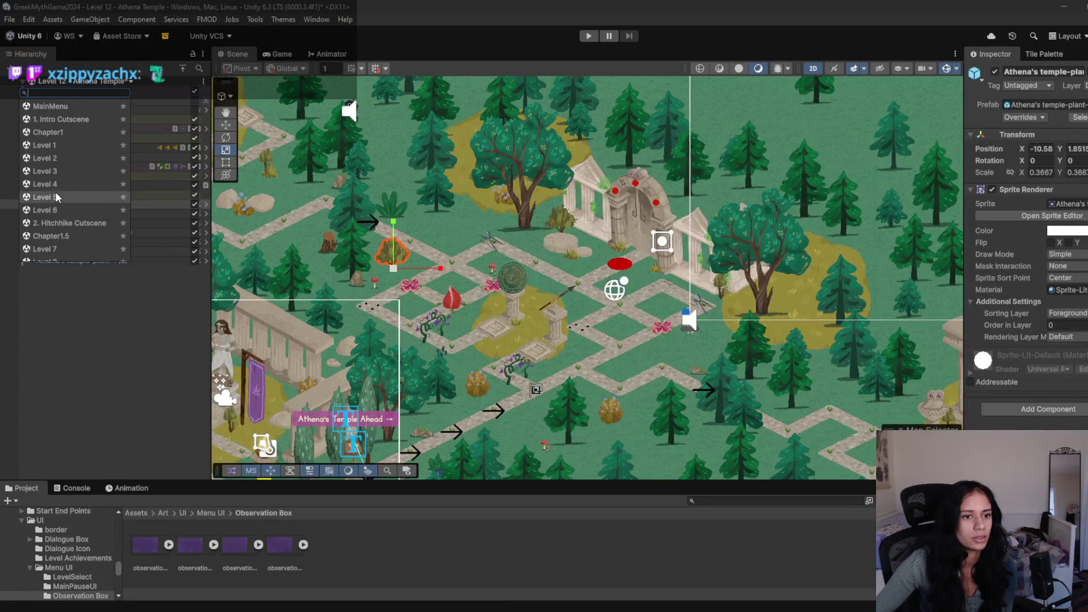
left_click(53, 210)
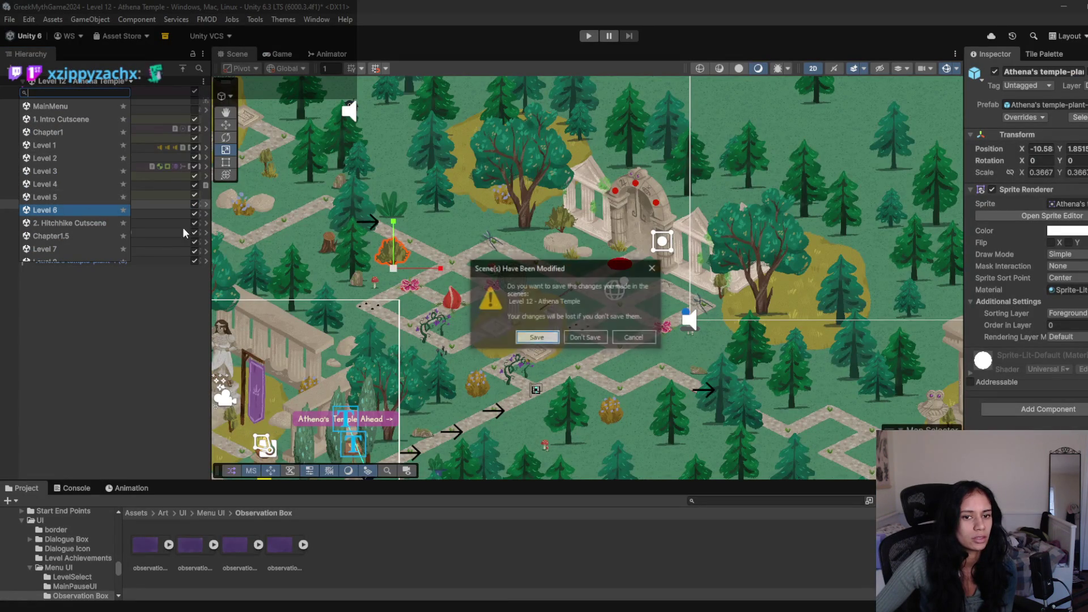
left_click(583, 334)
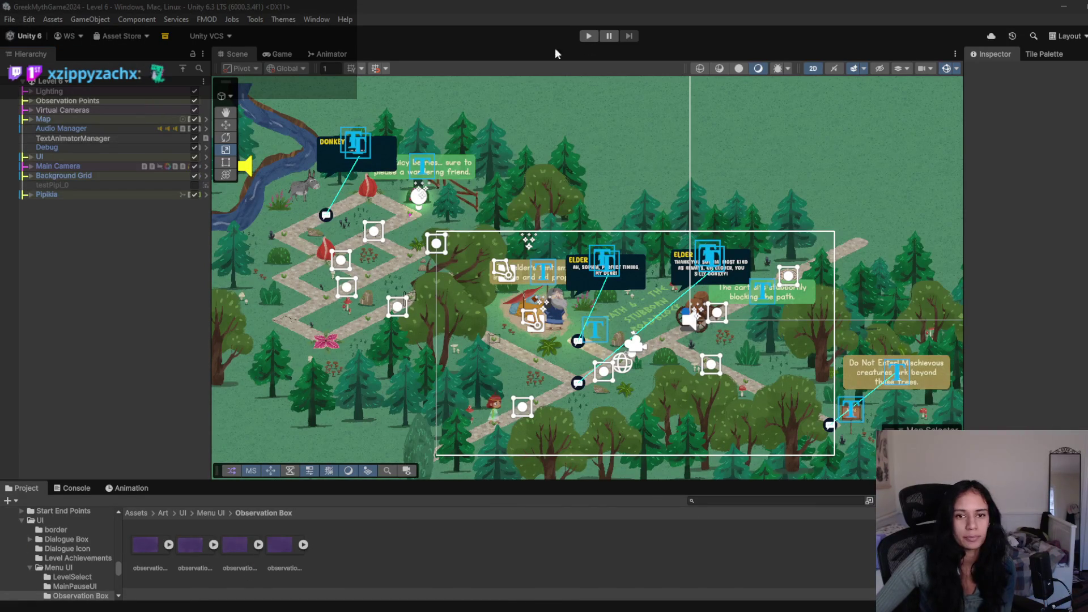
left_click(590, 36)
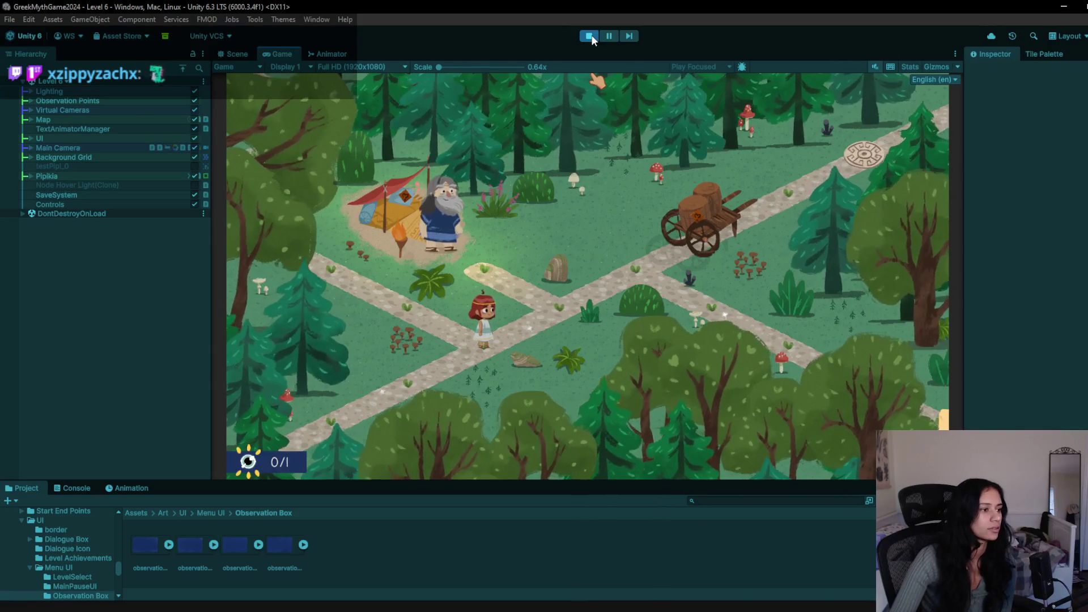
- Walk Sophia along the Level 6 path to the Snoozlet Pipikia Found card, then stop playing
key("w")
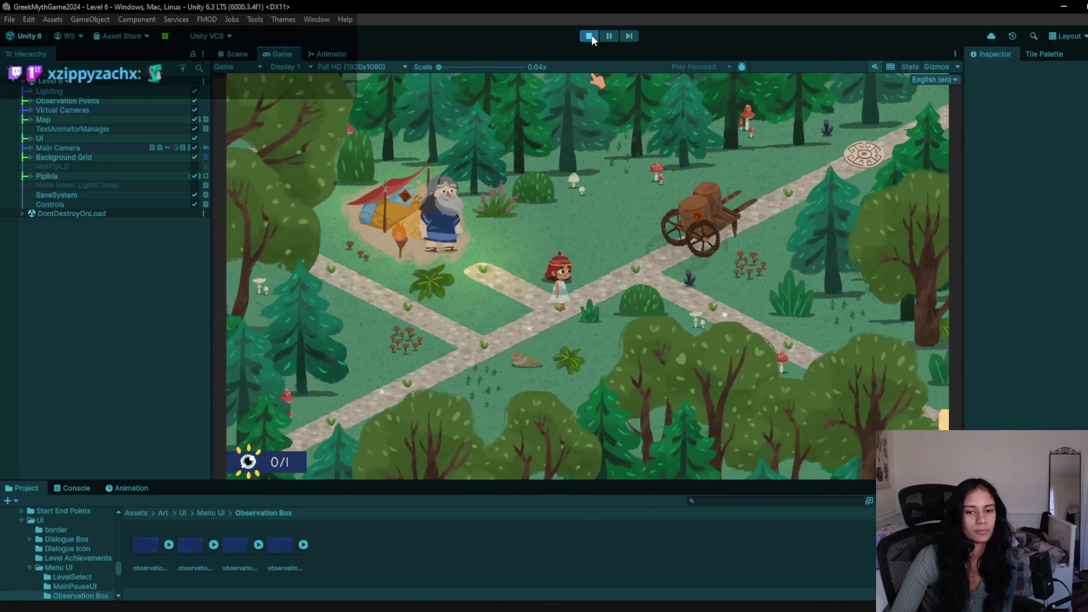
key("s")
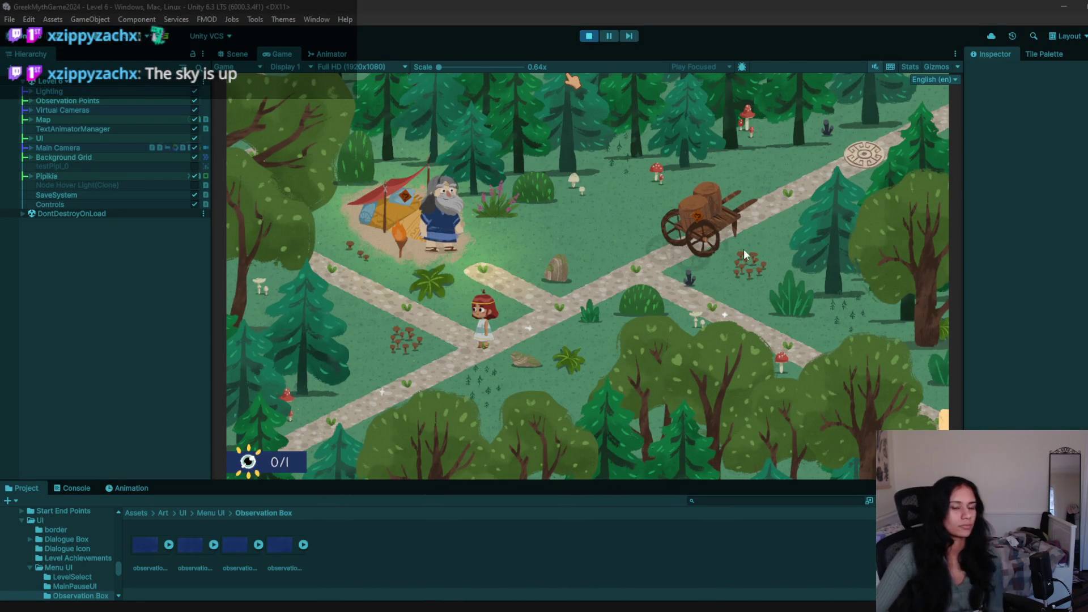
left_click(479, 350)
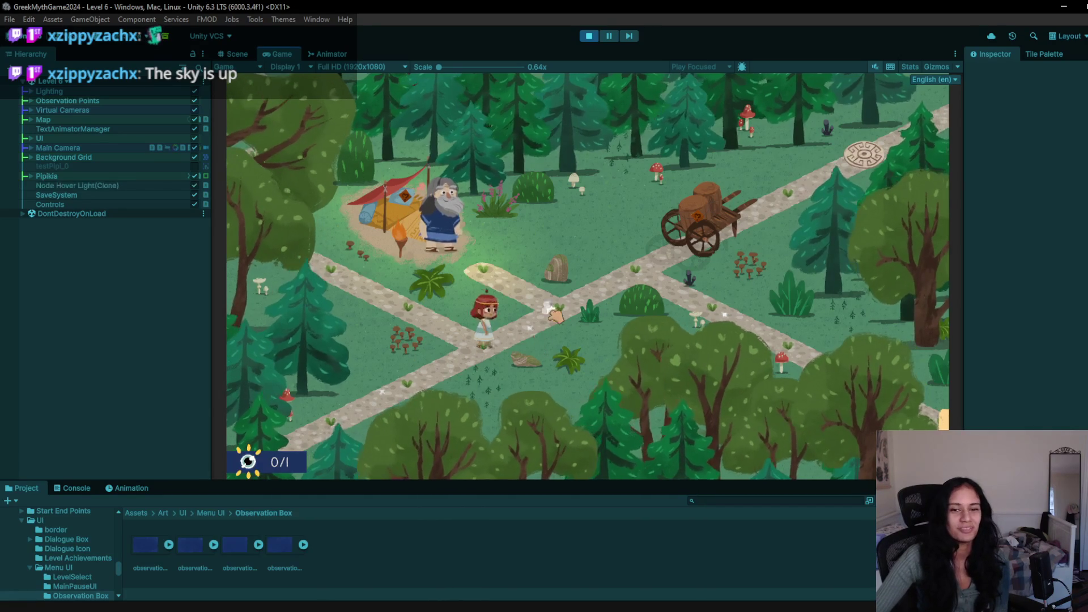
left_click(591, 315)
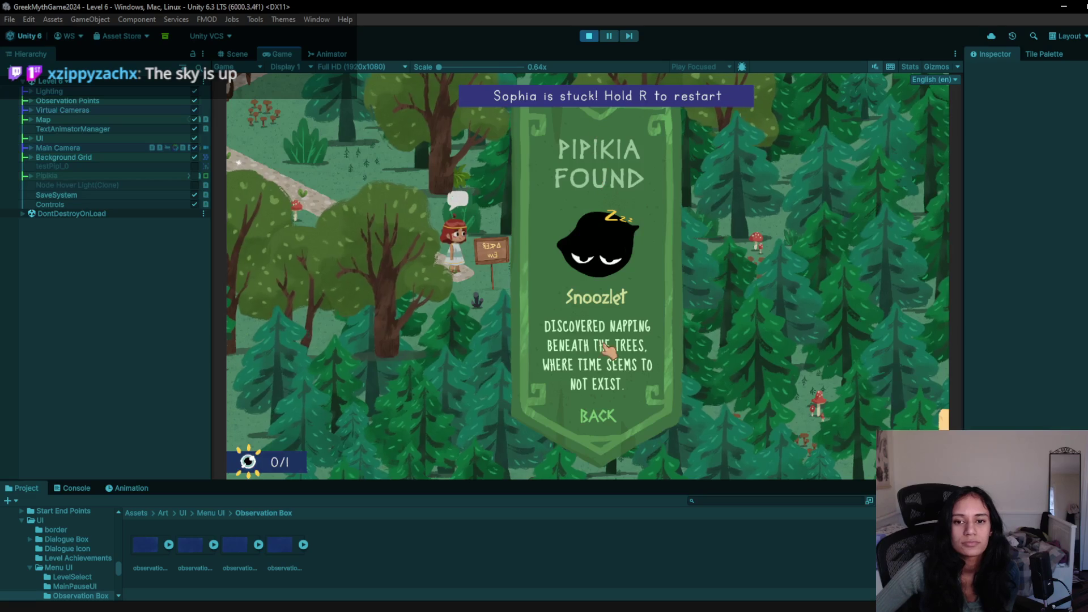
left_click(588, 38)
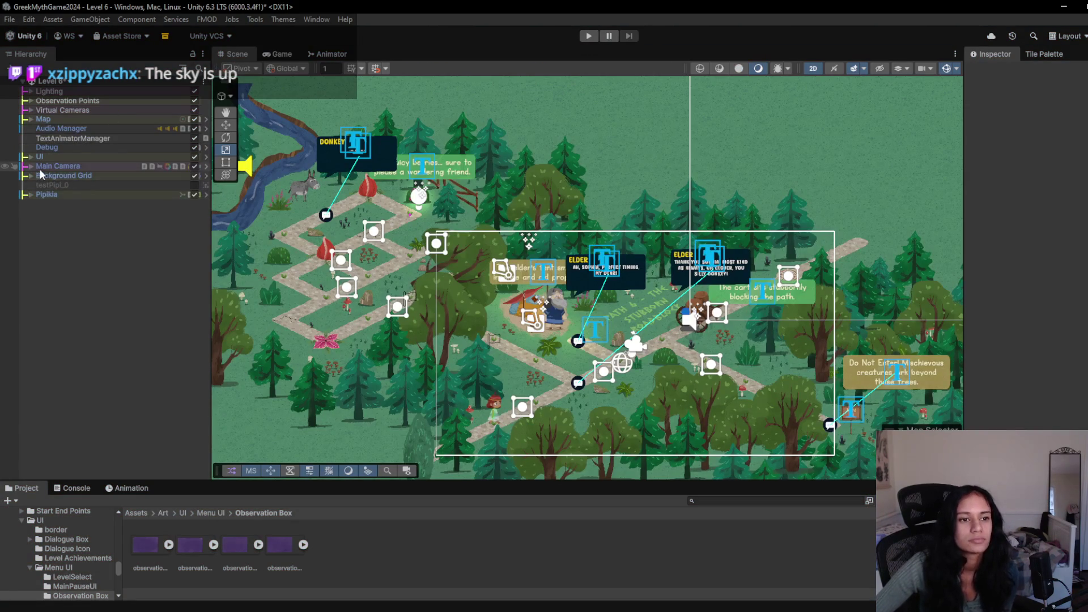
- Expand UI, Path Canvas, PathName and Screen Canvas in the Hierarchy, then open ObservationPoint.cs in Rider
left_click(32, 156)
left_click(40, 175)
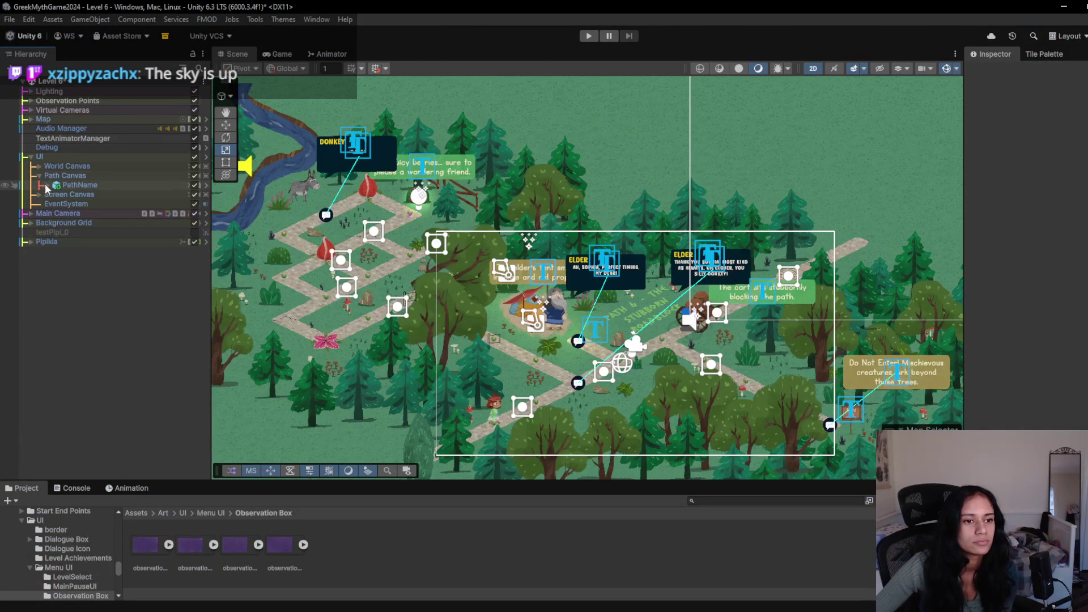
left_click(47, 185)
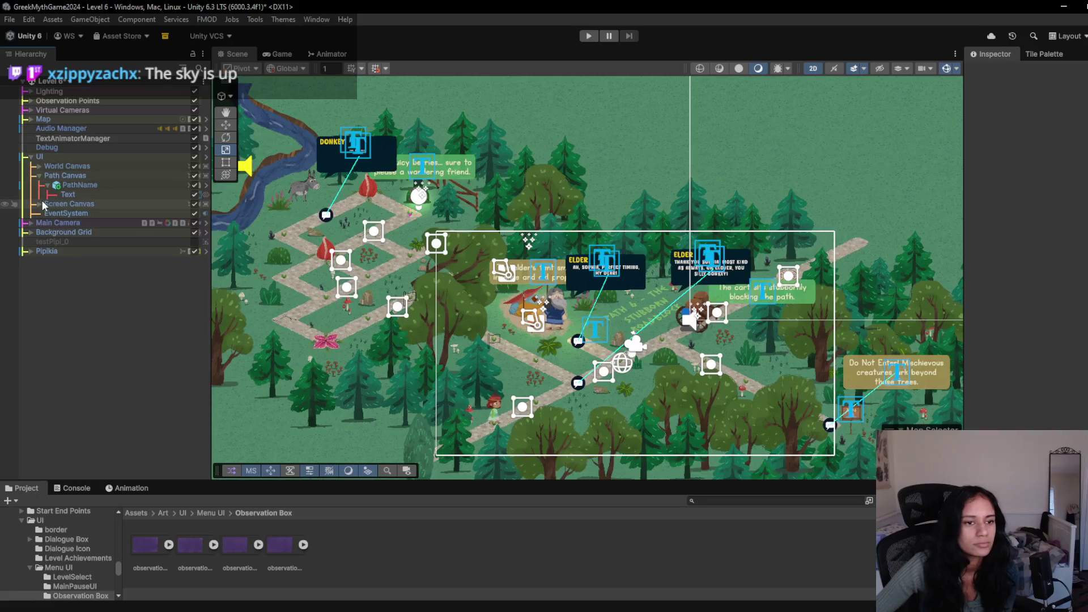
left_click(39, 204)
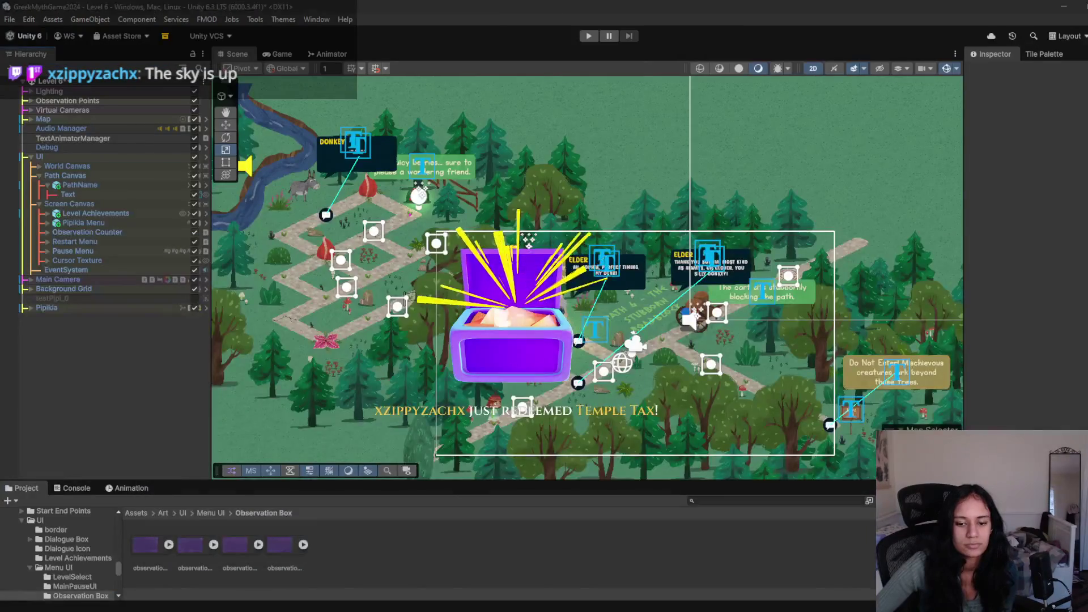
key("alt+Tab")
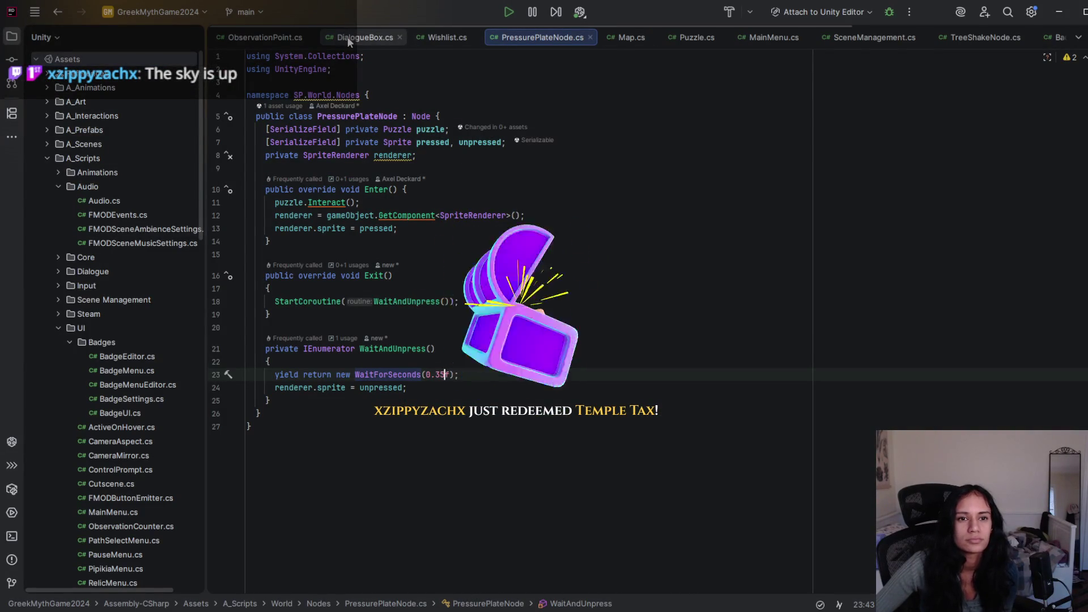
left_click(262, 38)
- Jump from Interact to DialogueBox.Show and select its DOPunchRotation line 140
left_click(381, 290)
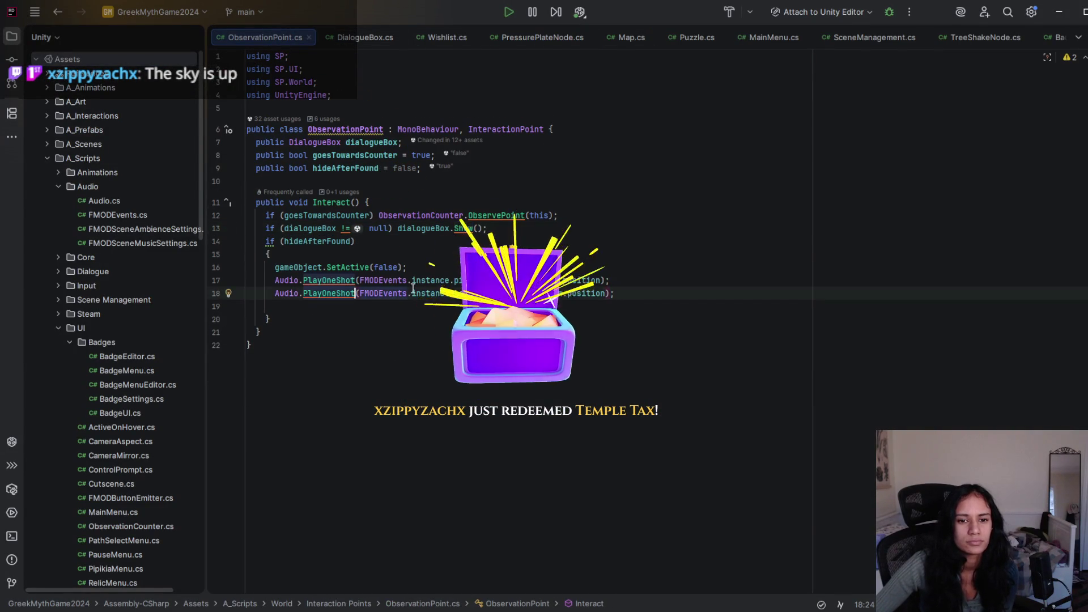
left_click(463, 229, "ctrl")
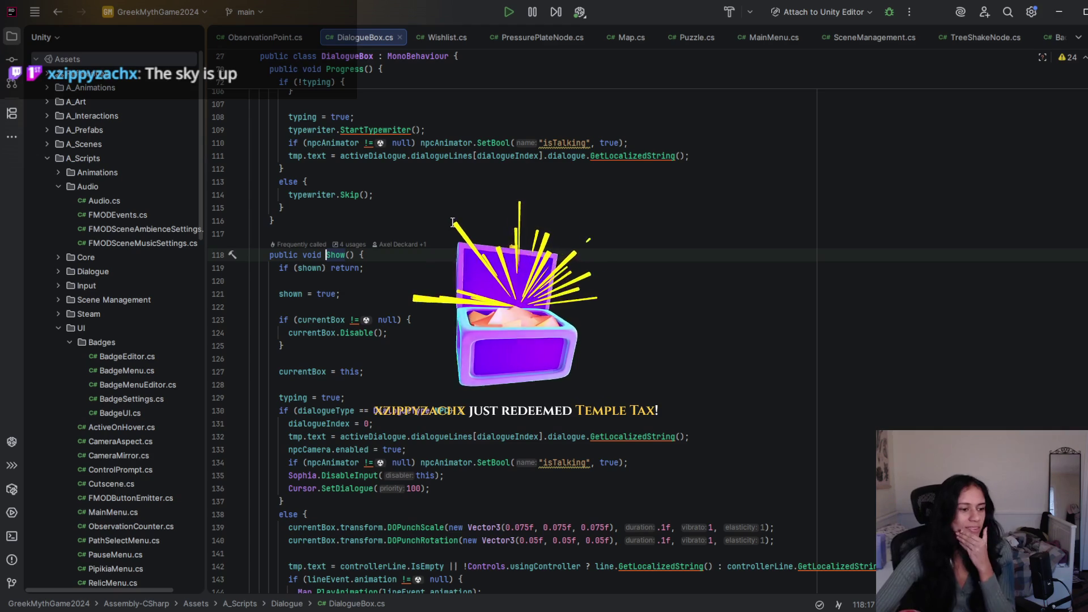
scroll(340, 298, "down", 7)
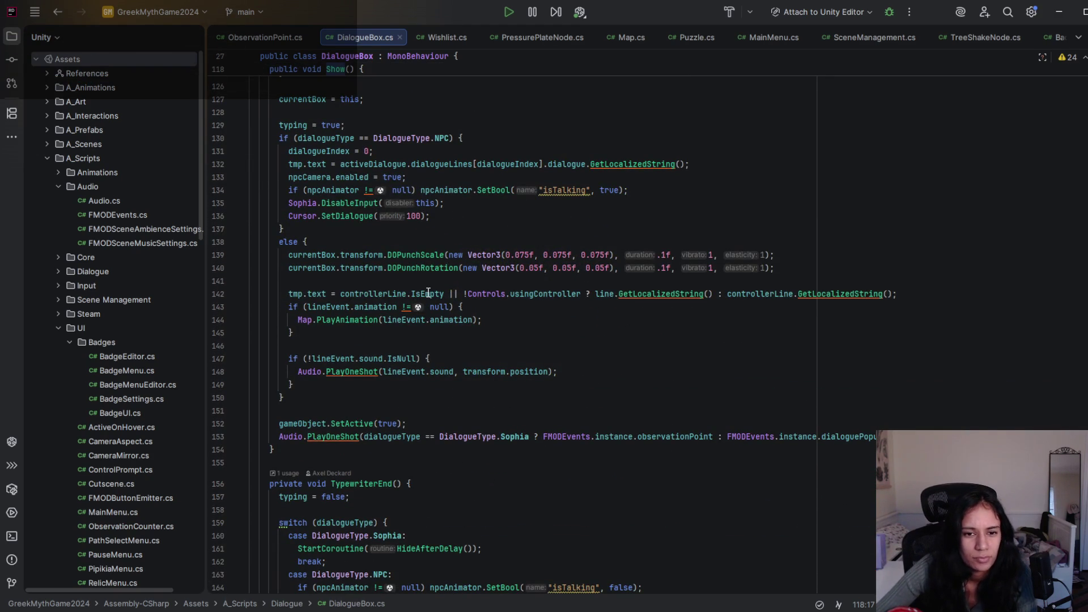
triple_click(440, 267)
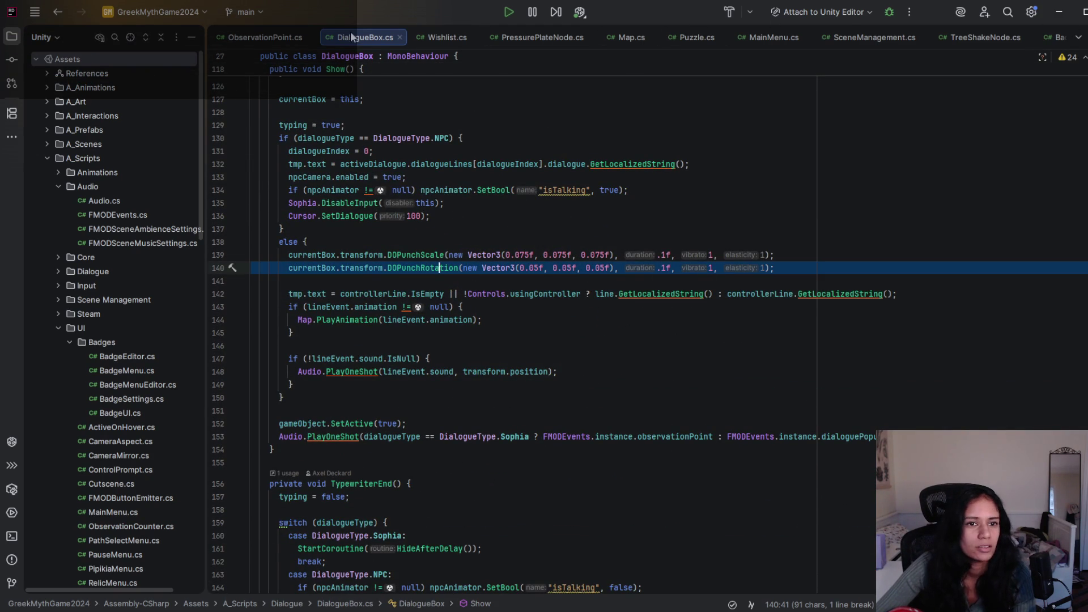
- Open RelicNode.cs from the World/Nodes folder in the project tree
scroll(162, 386, "down", 5)
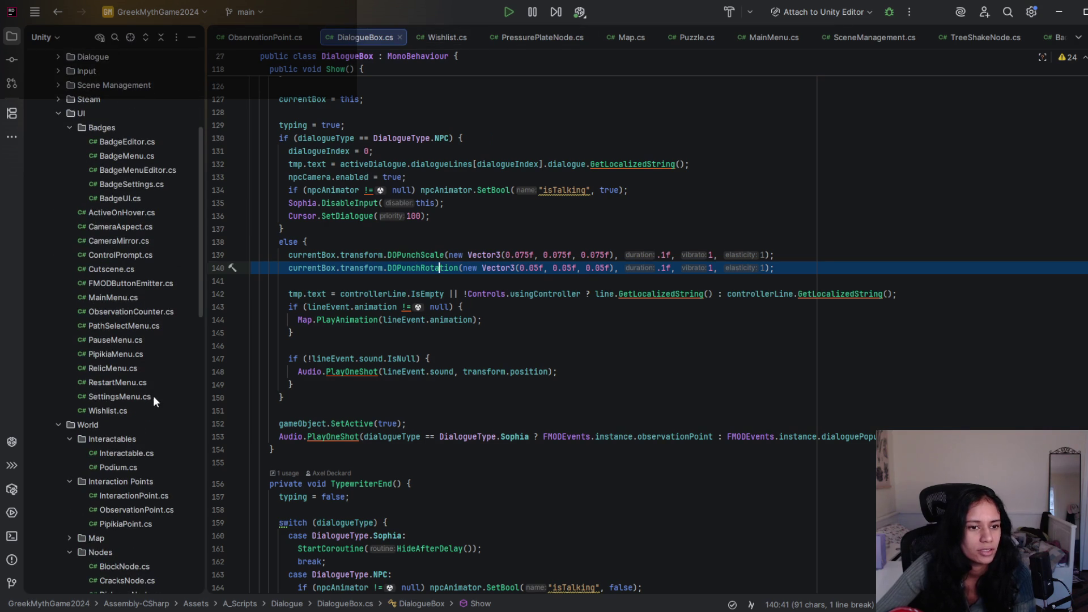
scroll(133, 249, "down", 7)
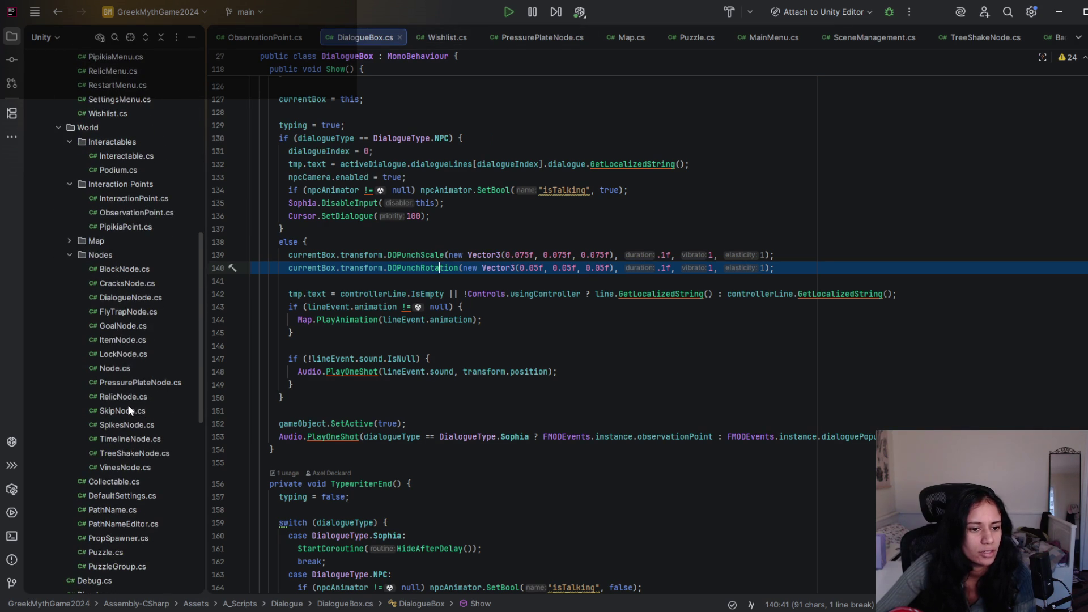
left_click(127, 396)
double_click(127, 396)
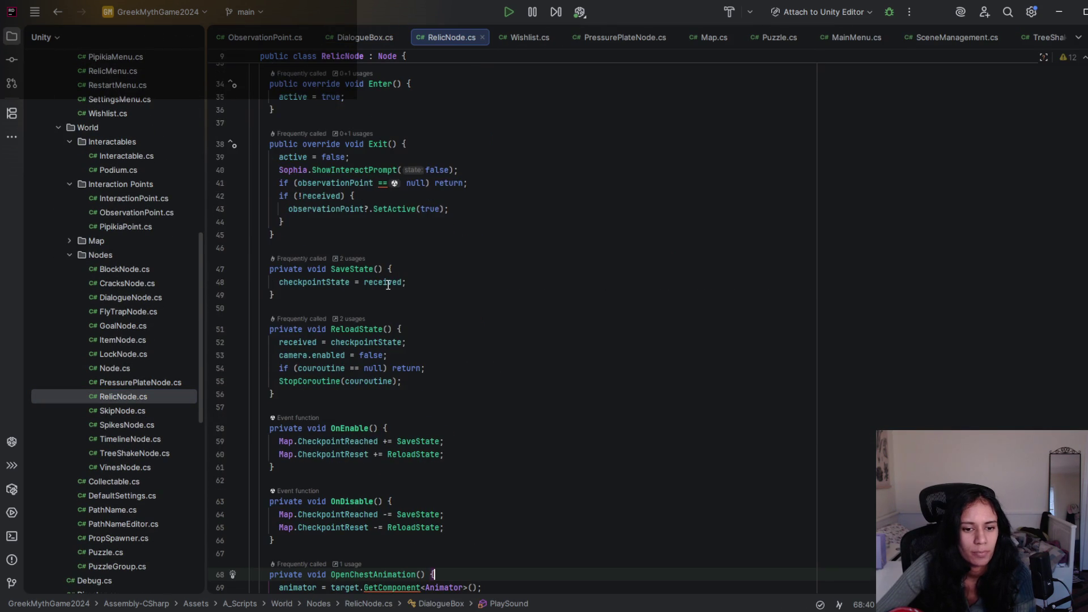
- Go to the RelicMenu.Show definition and review the RelicMenu.cs code
scroll(387, 302, "down", 2)
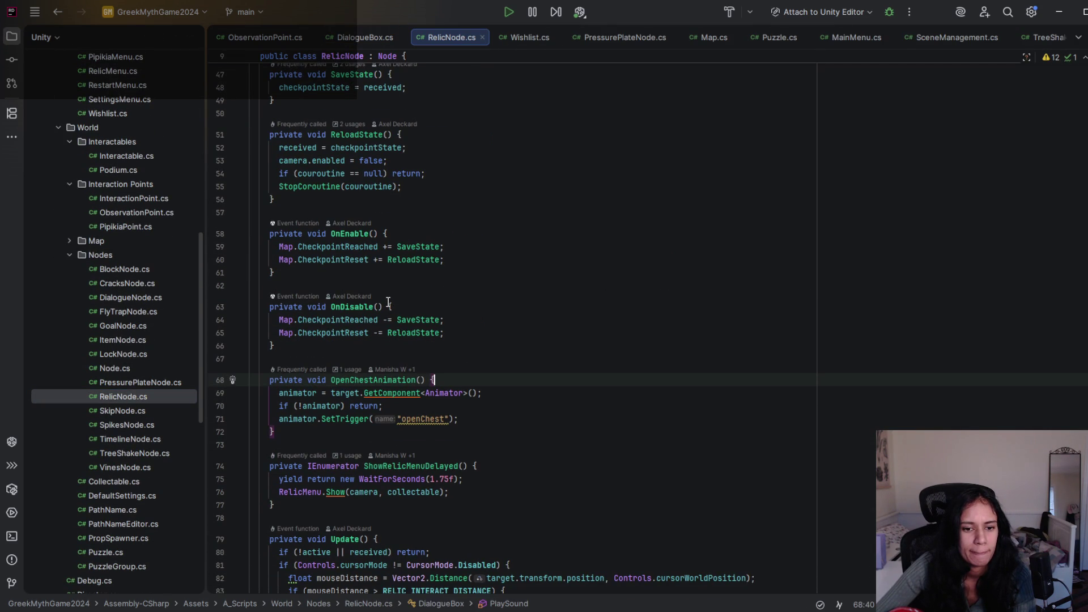
scroll(388, 304, "down", 1)
left_click(335, 454, "ctrl")
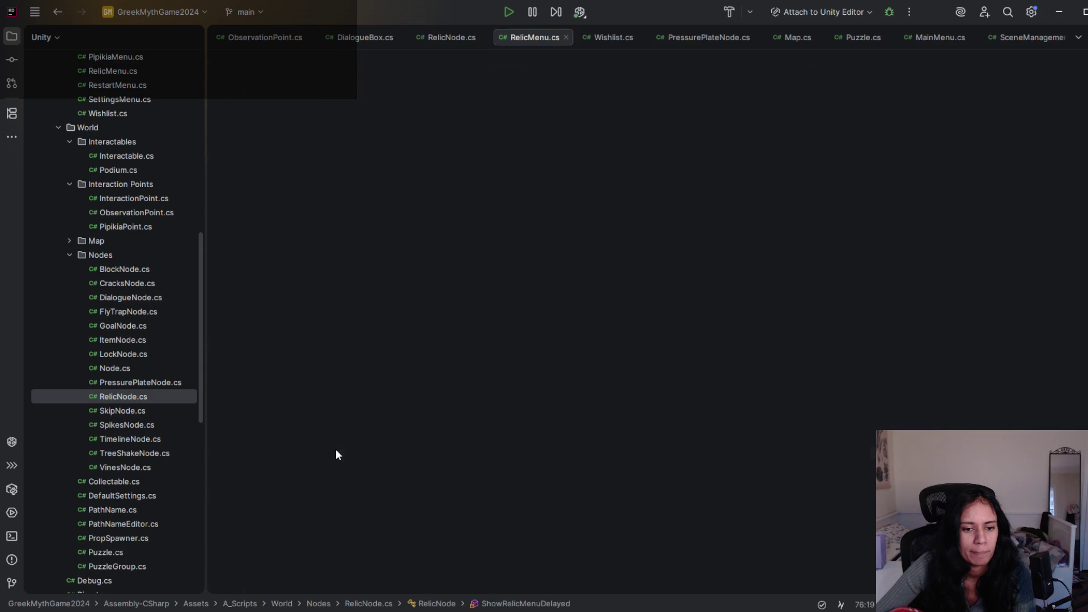
scroll(379, 216, "down", 3)
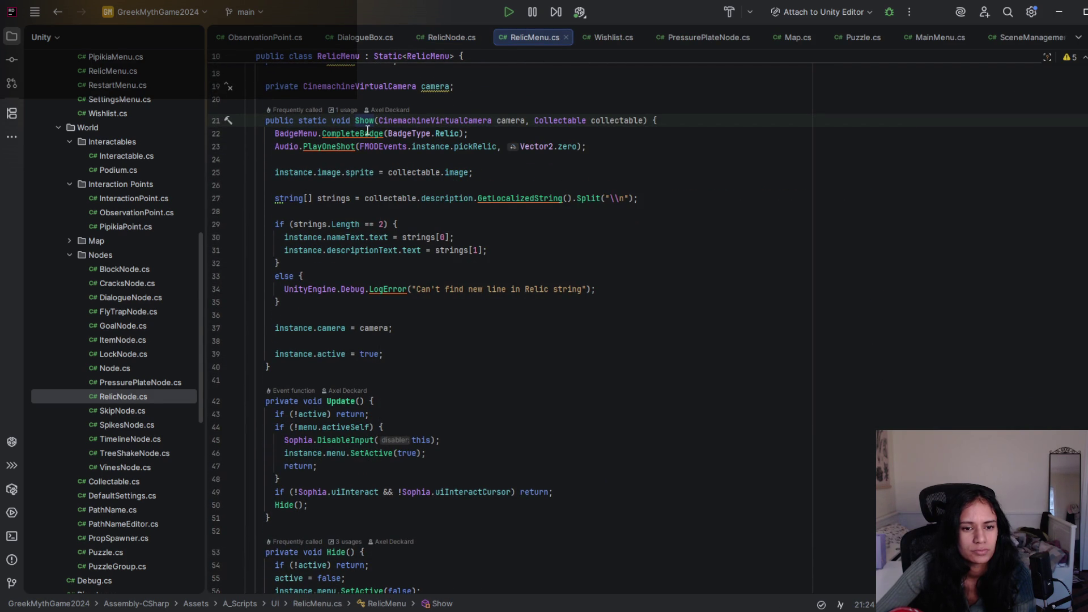
mouse_move(367, 130)
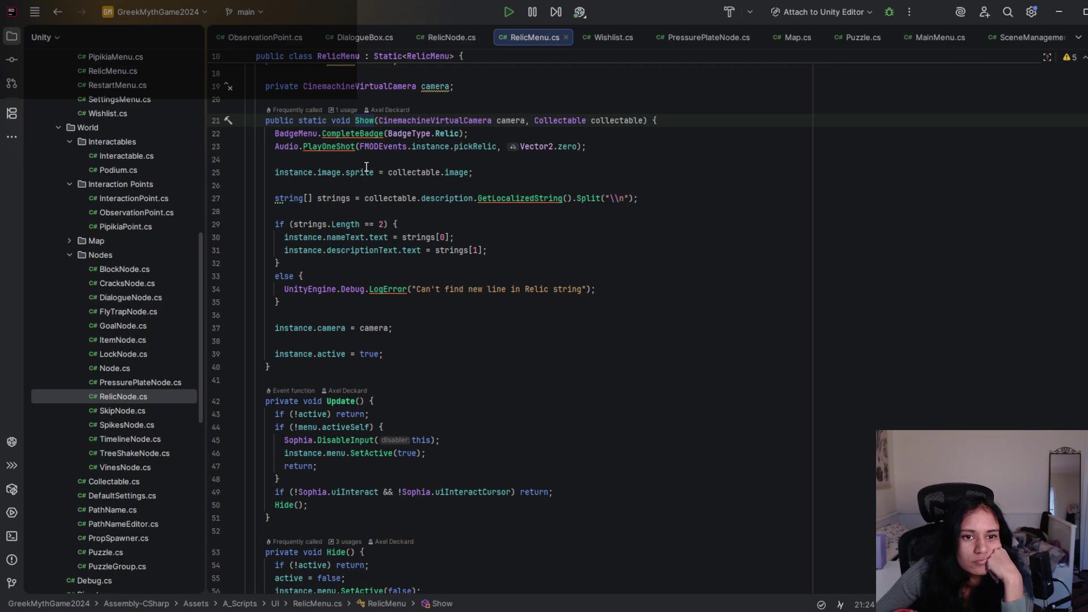
scroll(366, 168, "down", 5)
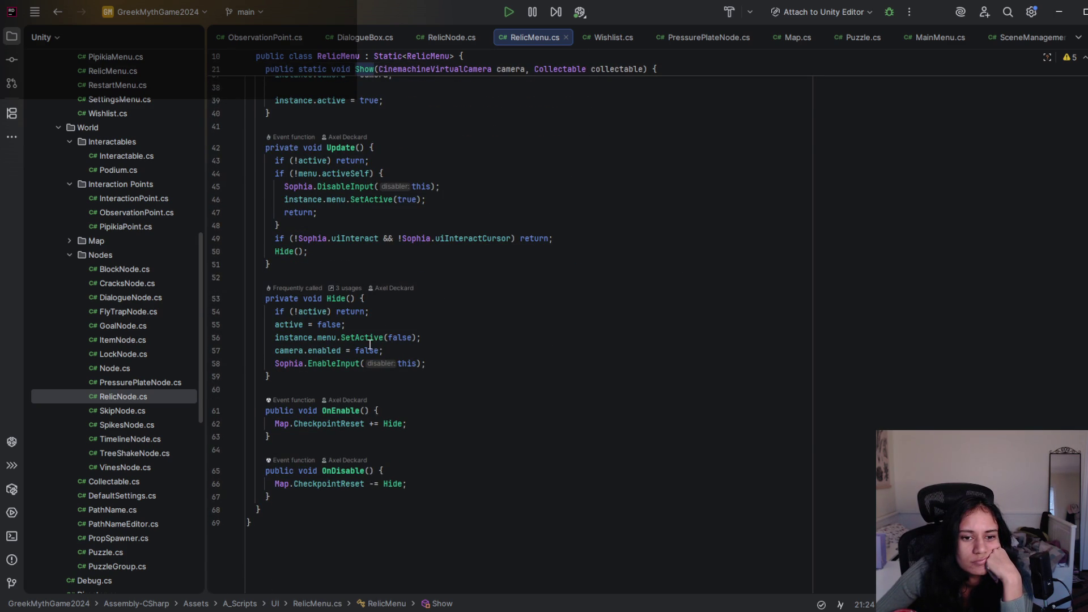
scroll(371, 344, "up", 3)
scroll(476, 371, "up", 10)
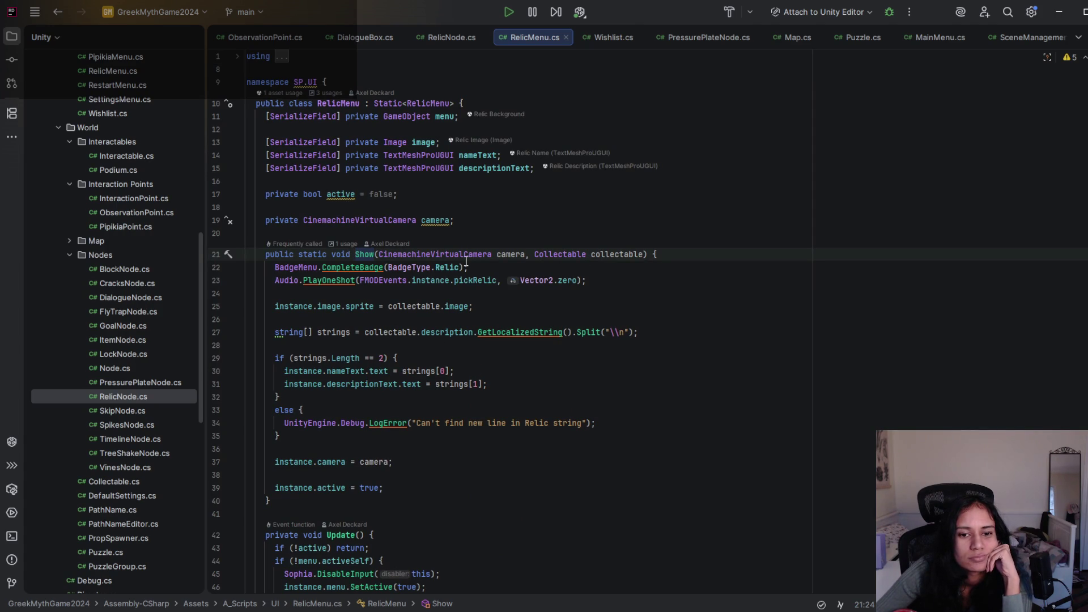
mouse_move(428, 328)
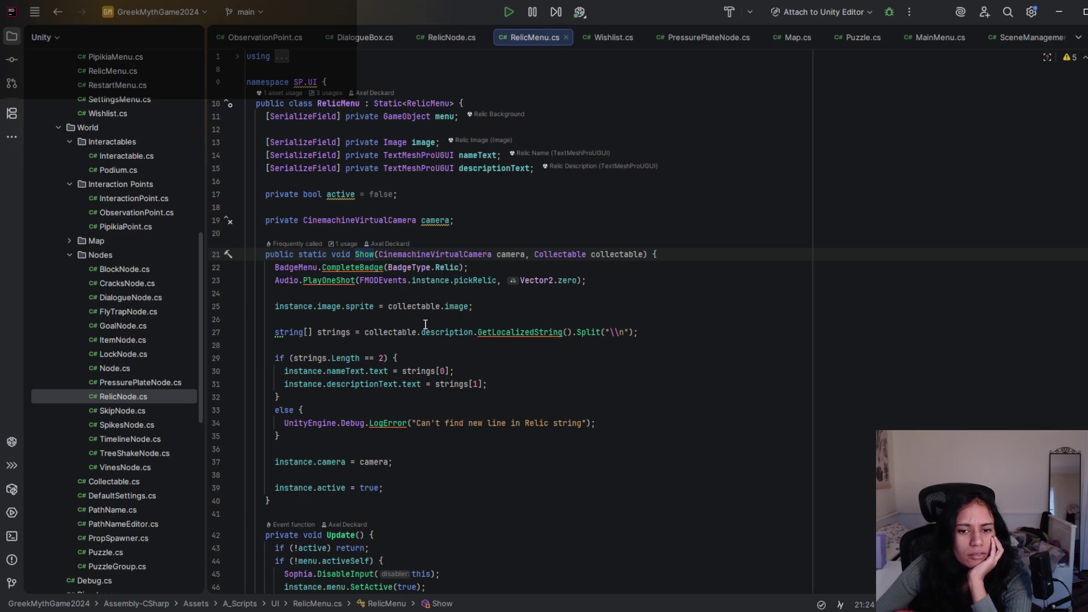
scroll(426, 324, "down", 6)
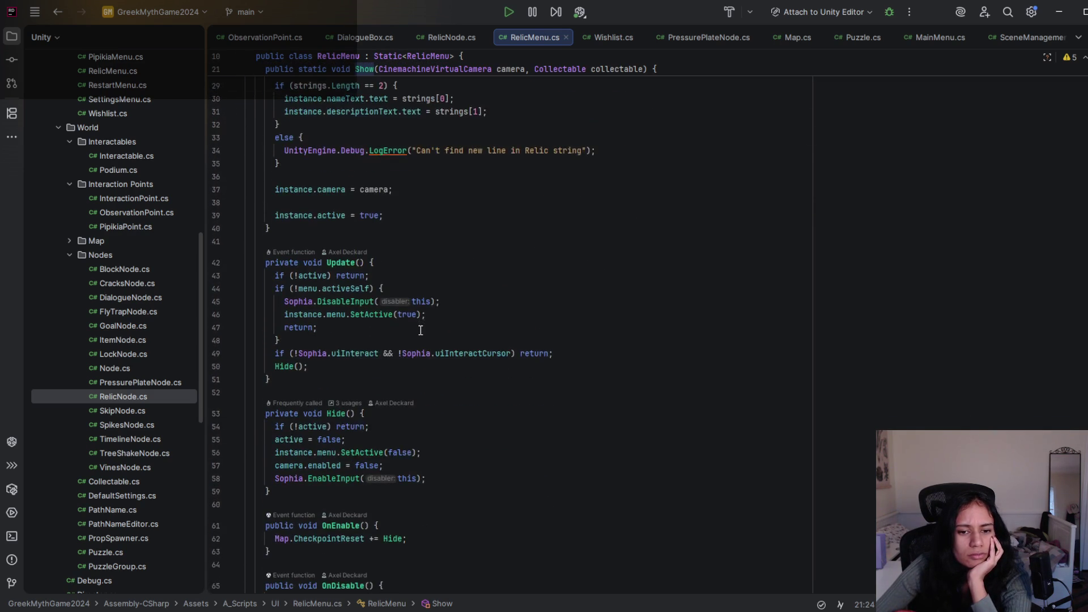
scroll(421, 331, "down", 3)
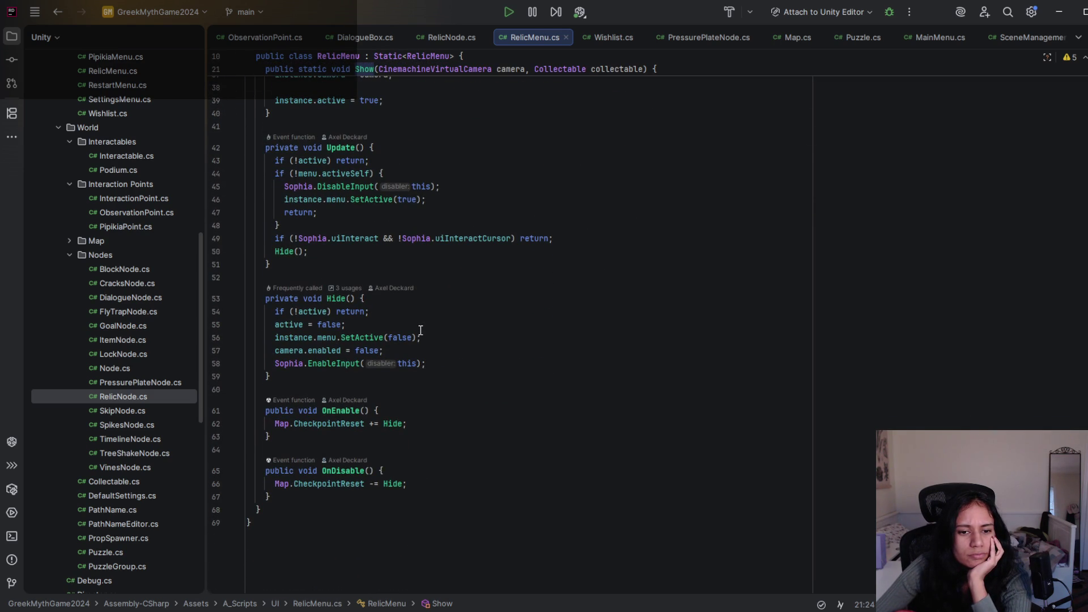
scroll(421, 330, "up", 12)
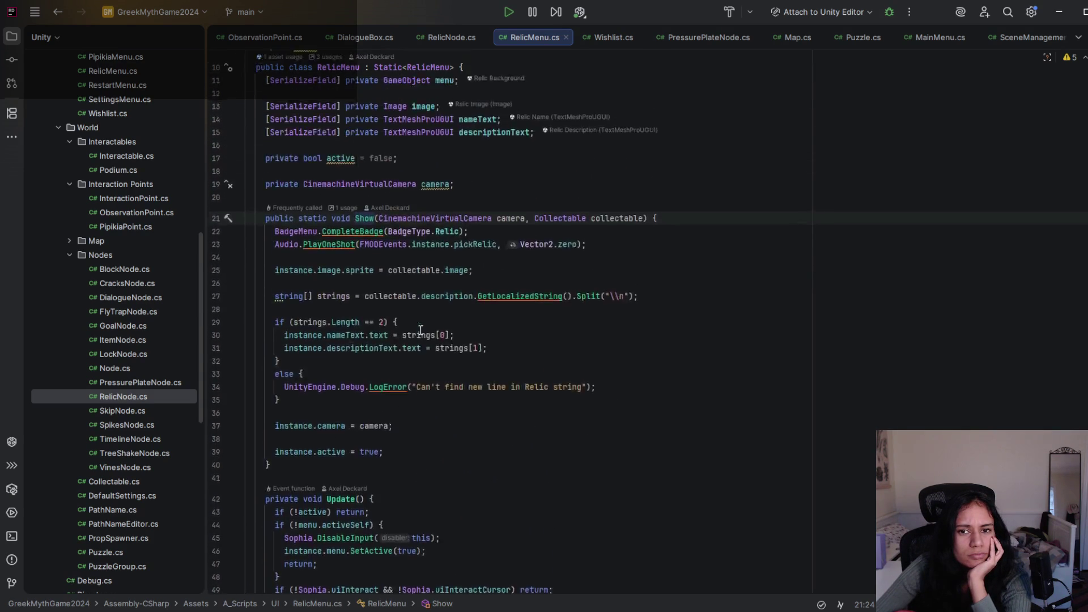
- Back in RelicNode, find the 1.75-second ShowRelicMenuDelayed call and jump to RelicMenu.Show
left_click(448, 38)
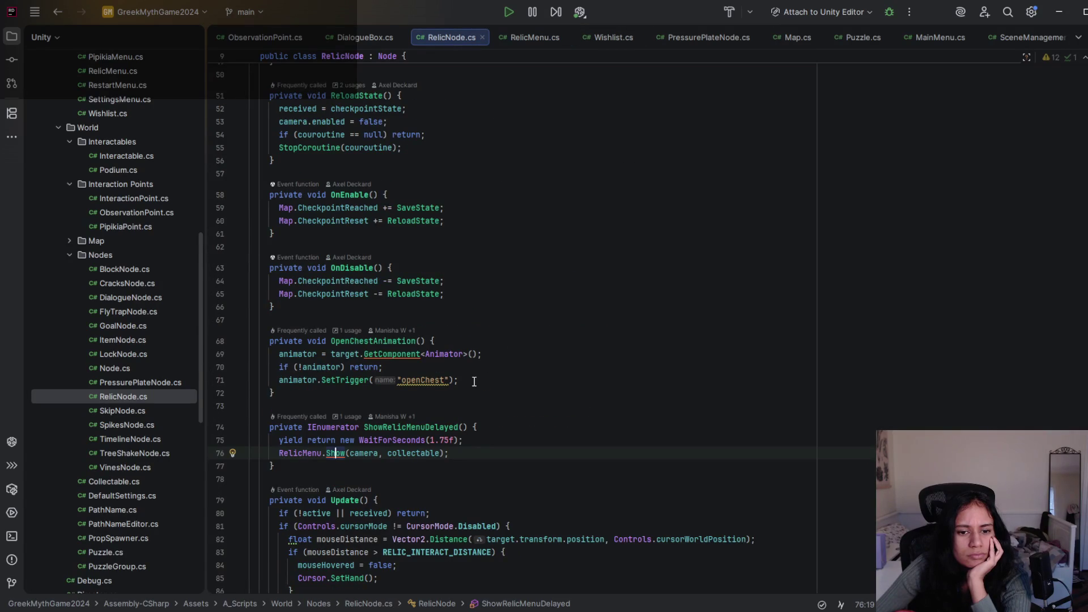
scroll(474, 381, "down", 2)
scroll(475, 381, "down", 2)
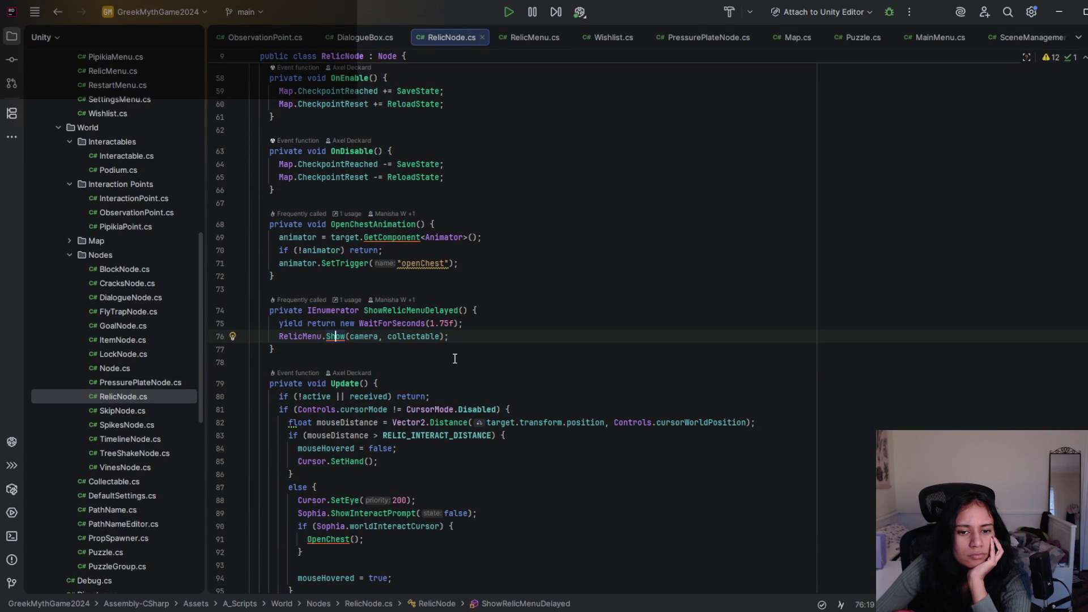
left_click(435, 311)
left_click(398, 325)
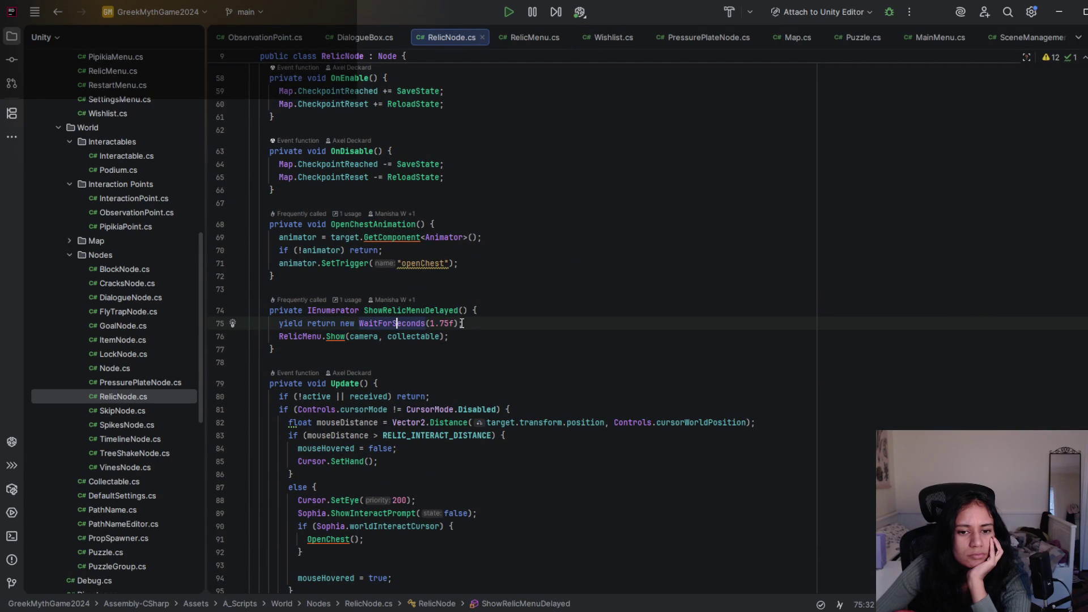
key("Down")
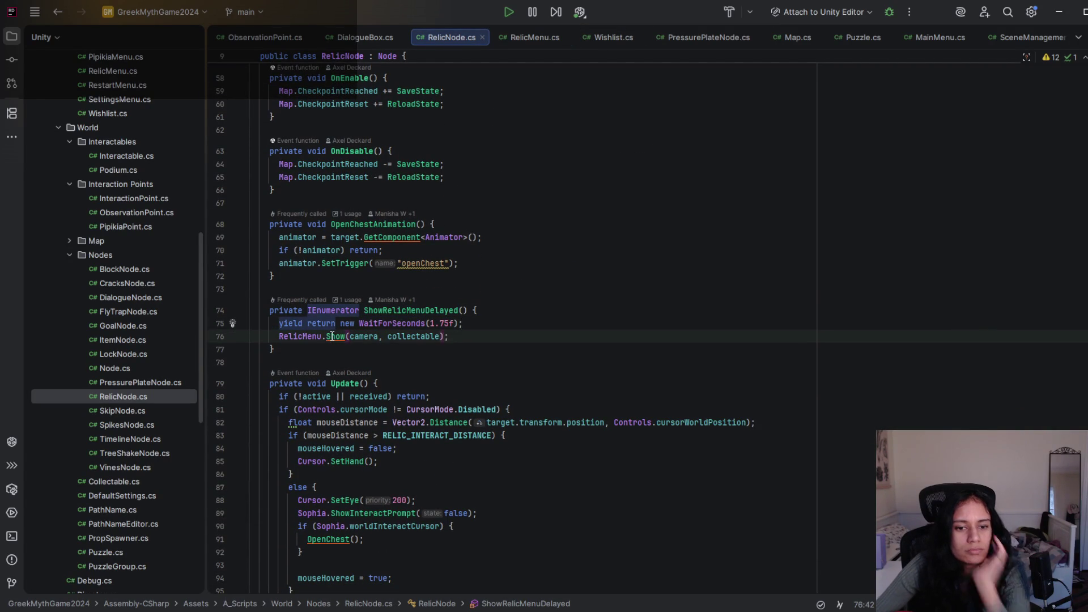
left_click(445, 336)
left_click(333, 337, "ctrl")
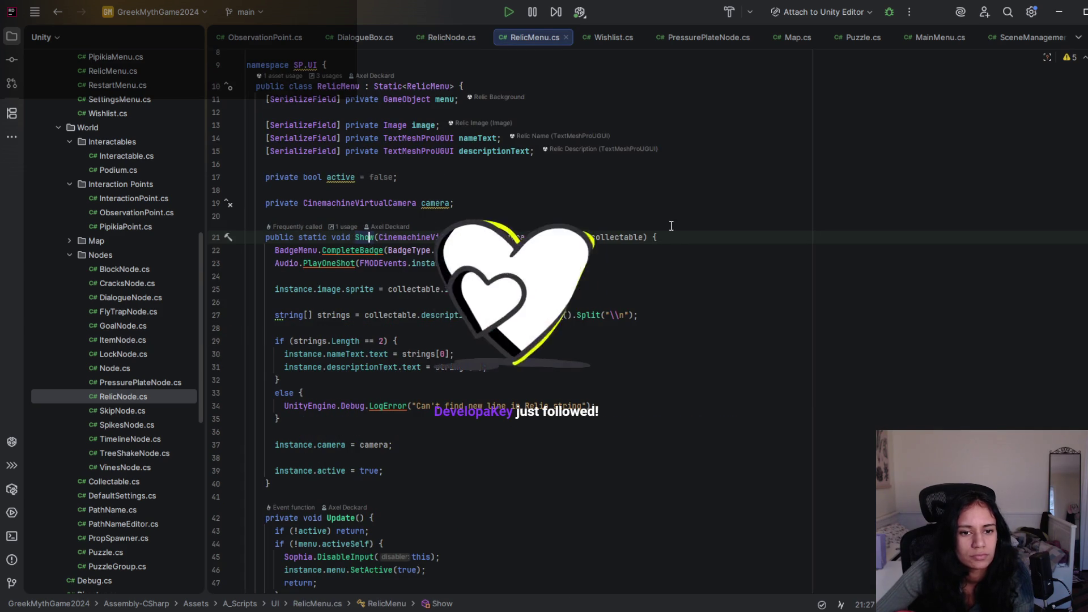
- Paste the DOPunchRotation shake line into Show, replacing currentBox with gameobject
key("Return")
key("ctrl+v")
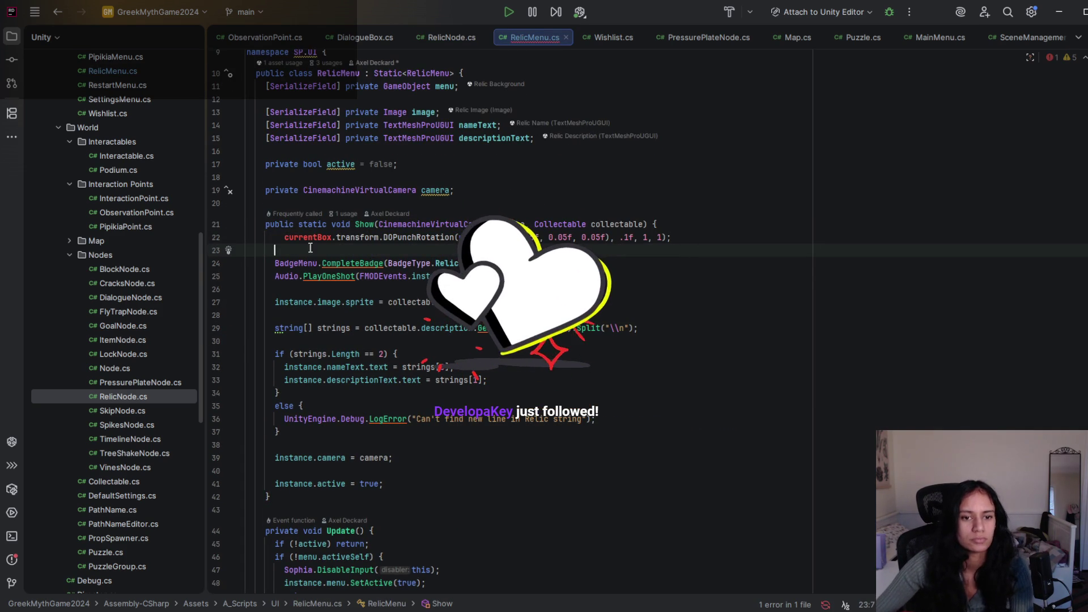
double_click(302, 264)
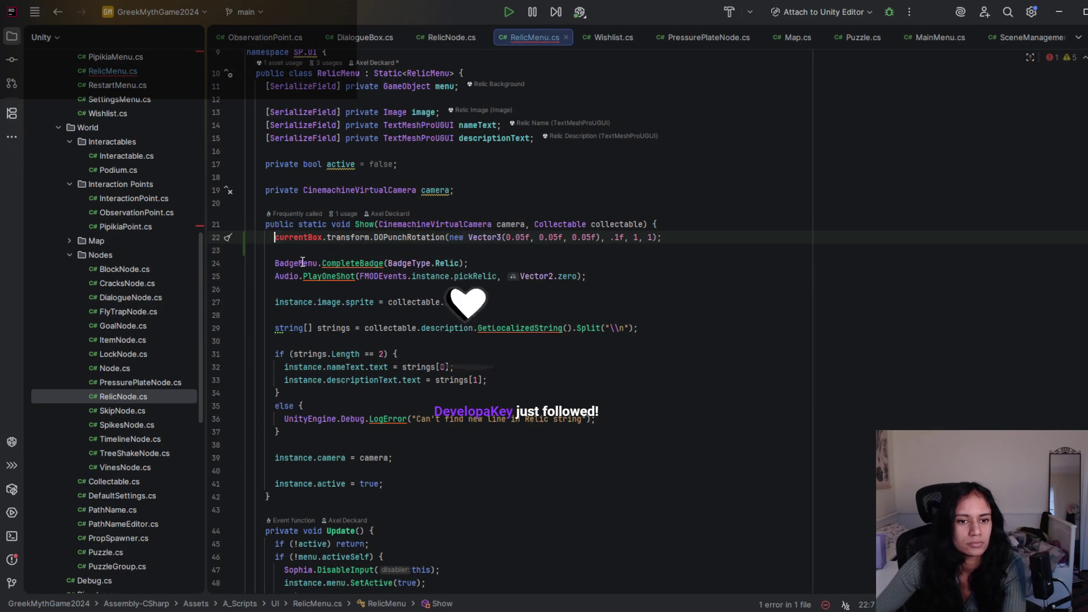
double_click(298, 237)
scroll(300, 267, "up", 1)
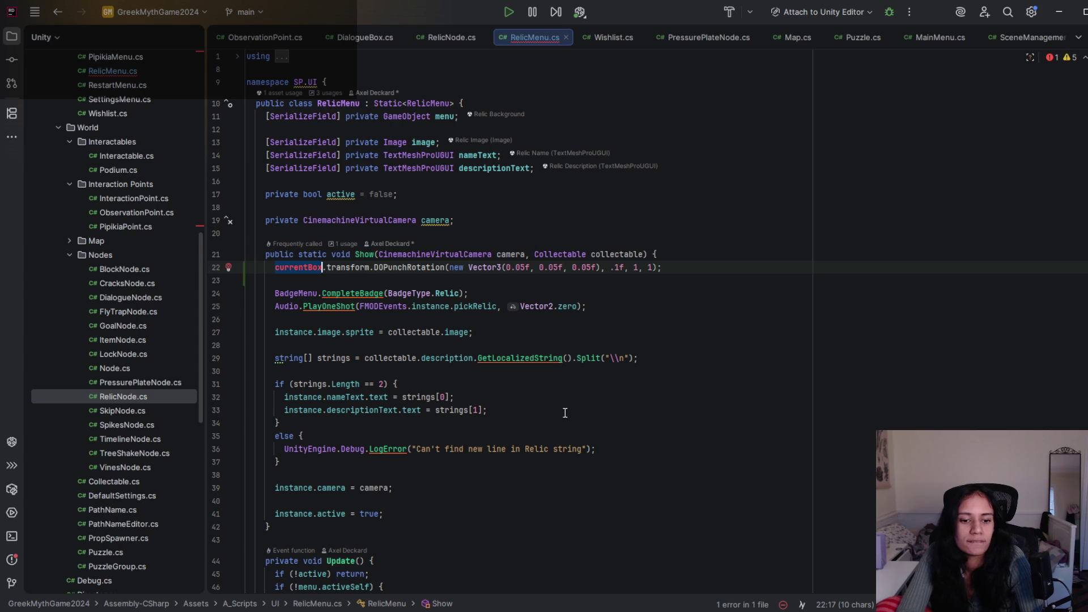
type("game")
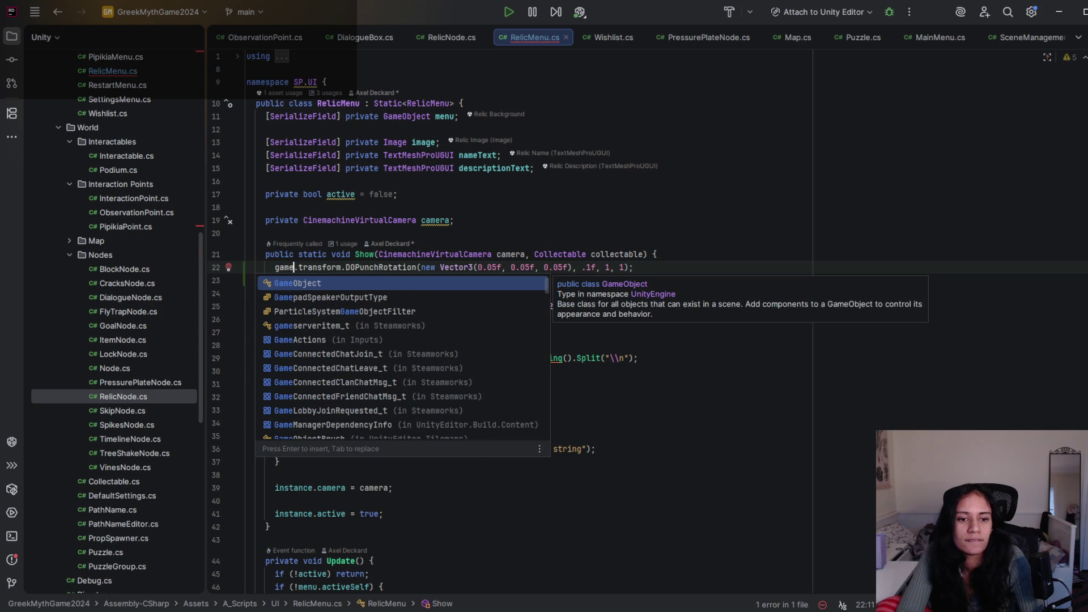
type("object")
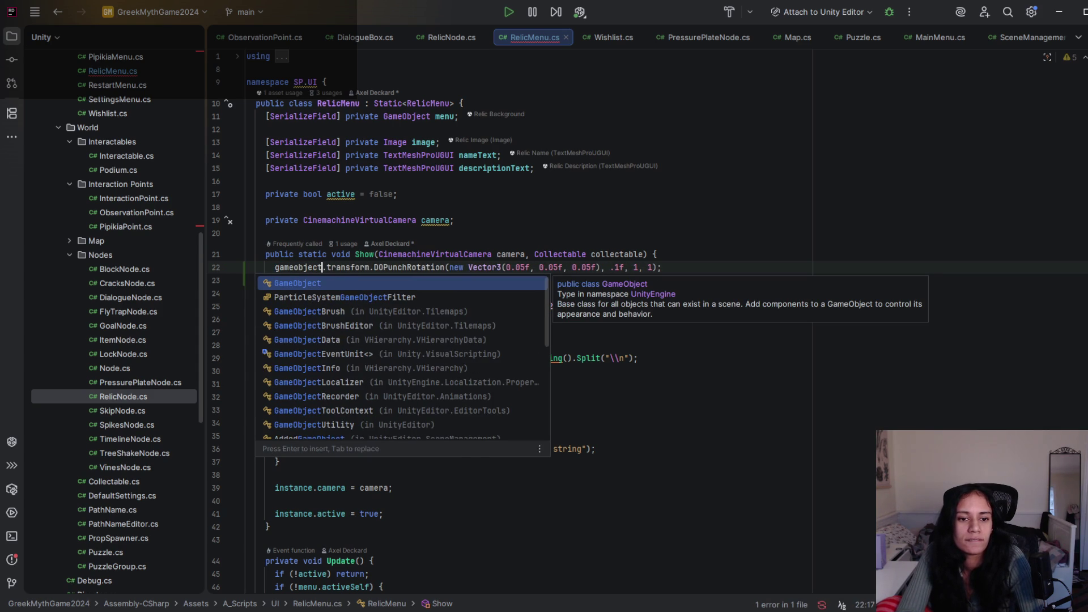
key("Escape")
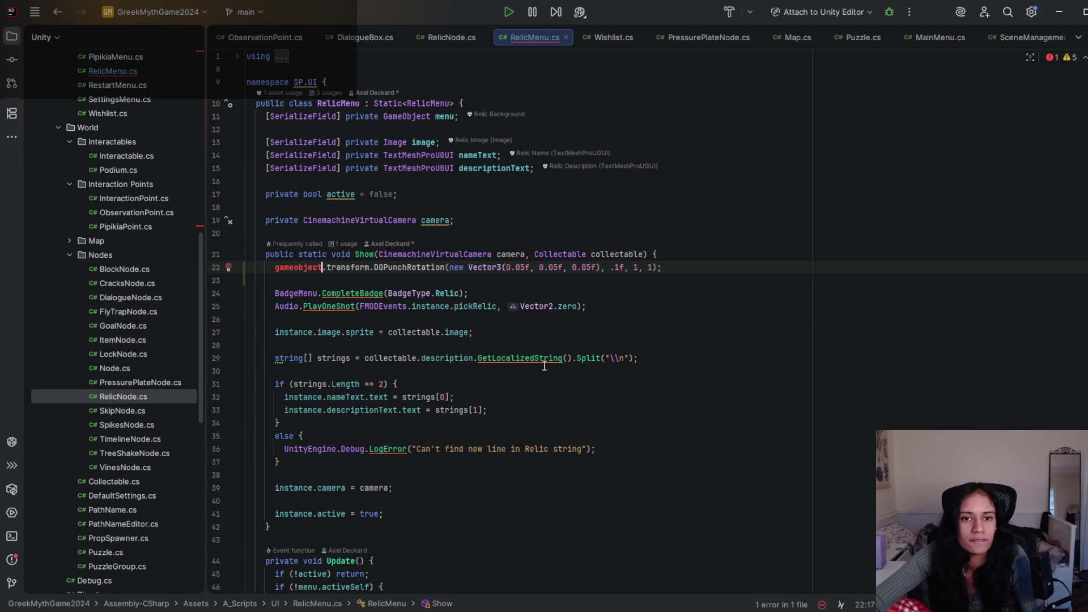
- Check the menu field declaration and change the shake target from gameobject to menu
left_click(443, 118)
scroll(443, 117, "down", 6)
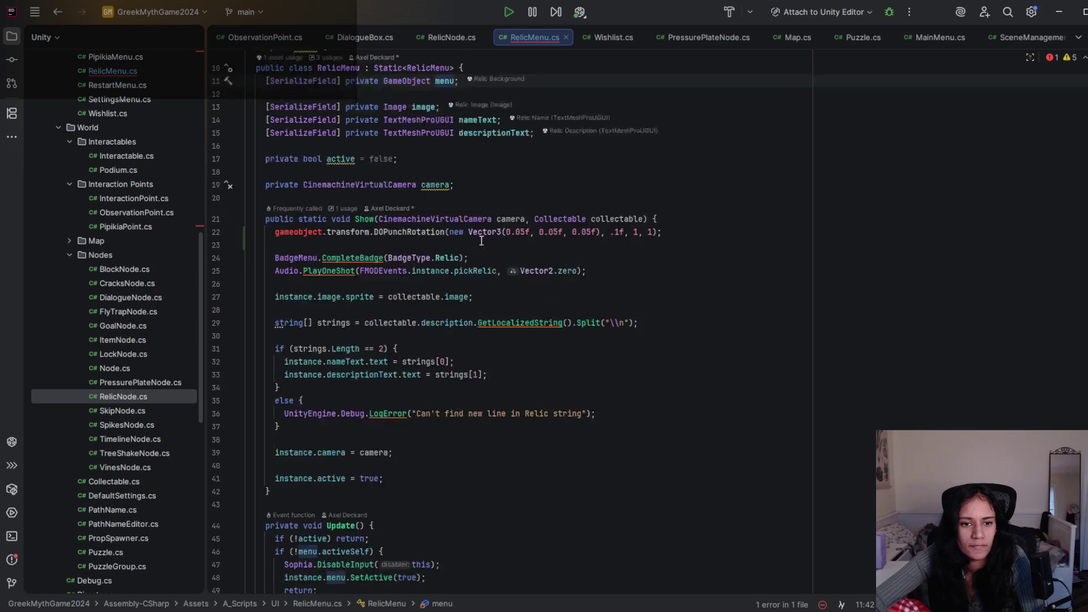
mouse_move(520, 126)
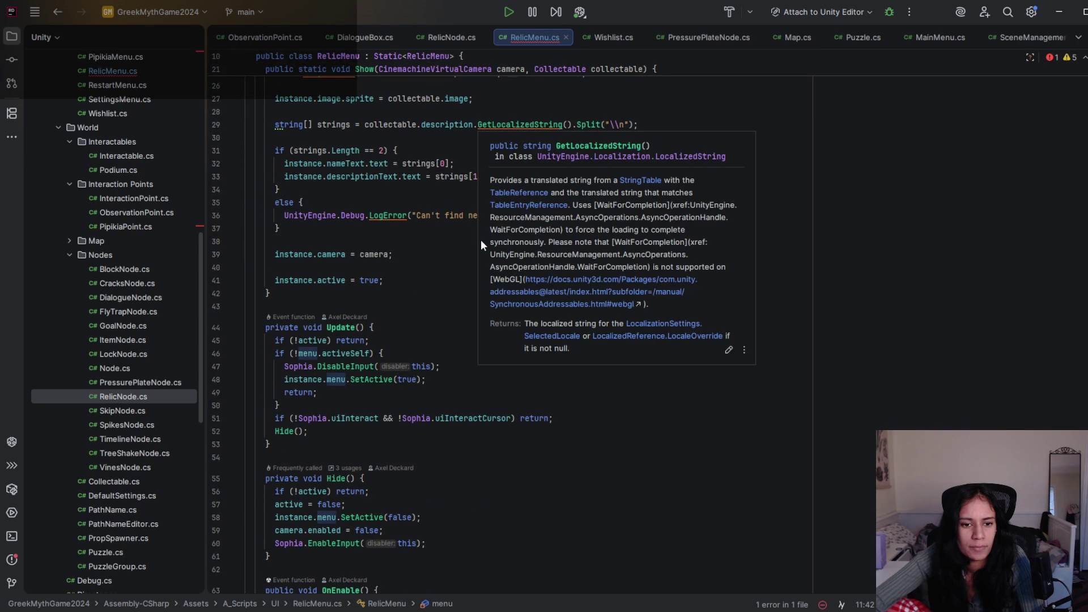
scroll(316, 171, "up", 4)
double_click(299, 189)
type("menu.transform.DOPunchRotation(new Vector3(0.05f, 0.05f, 0.05f), .1f, 1, 1);")
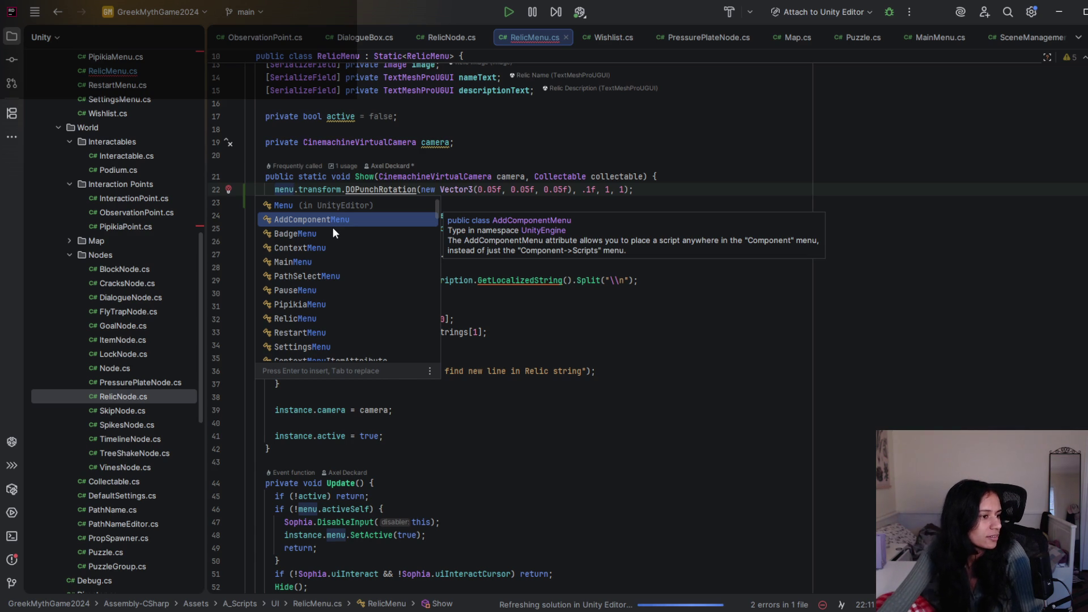
key("Escape")
- Inspect the unresolved DOPunchRotation call's errors and its import hint
left_click(393, 189)
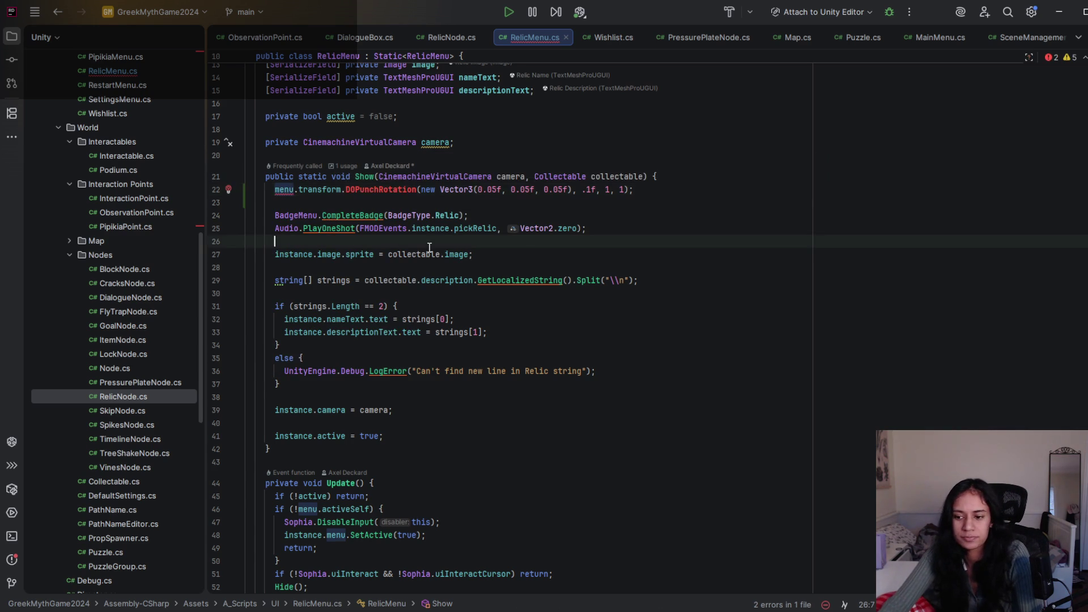
left_click(291, 190)
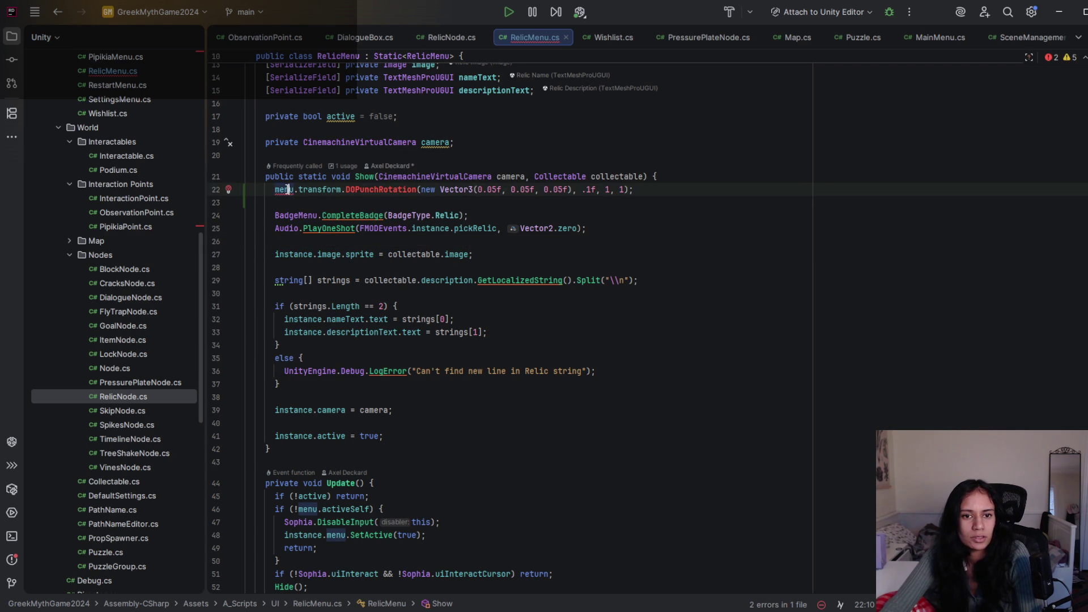
key("Left")
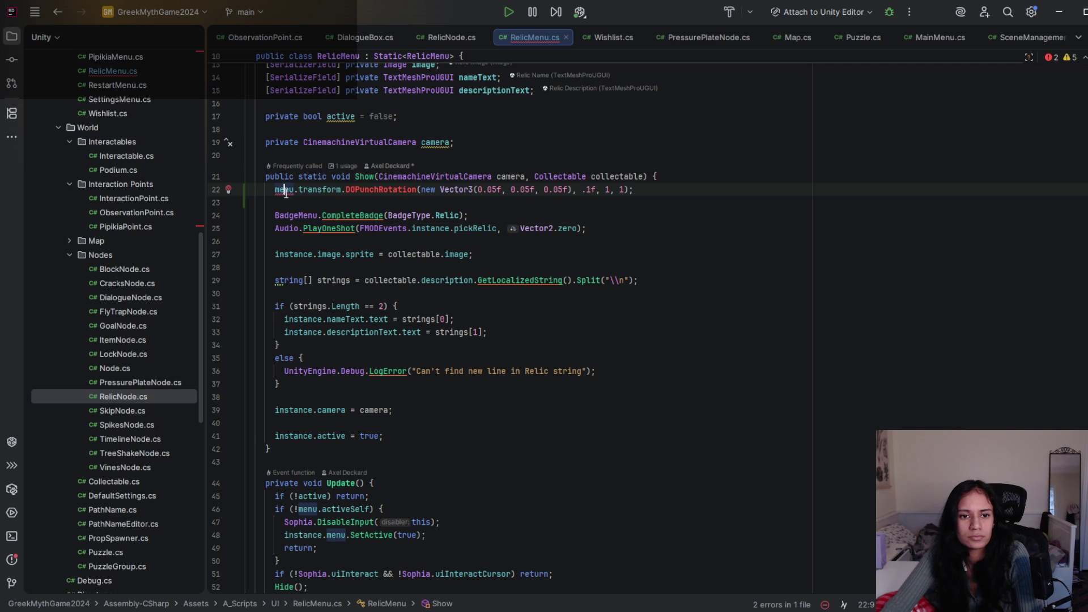
key("Up")
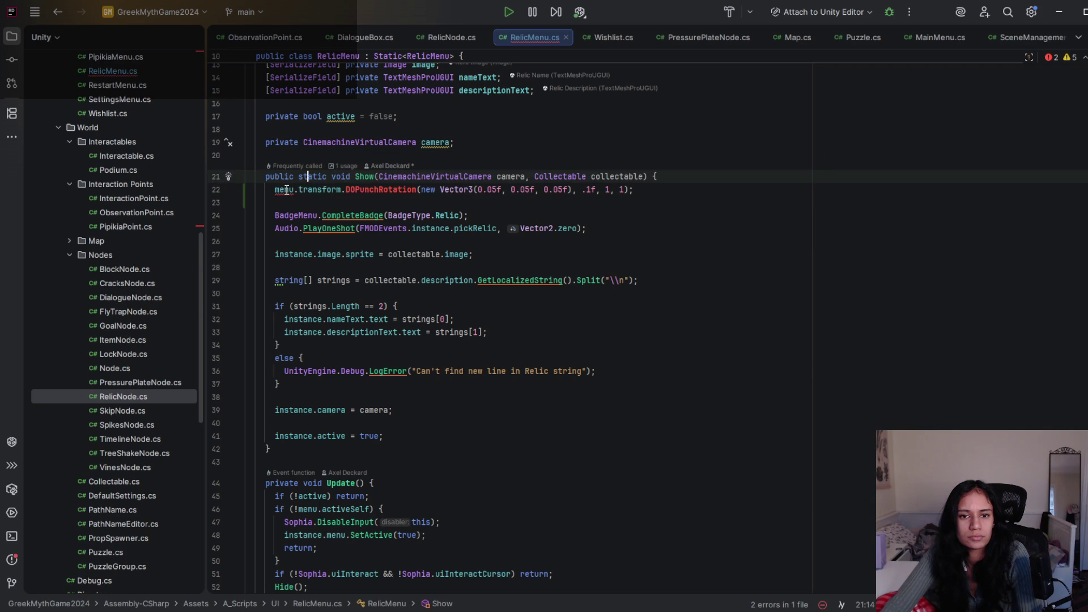
left_click(289, 189)
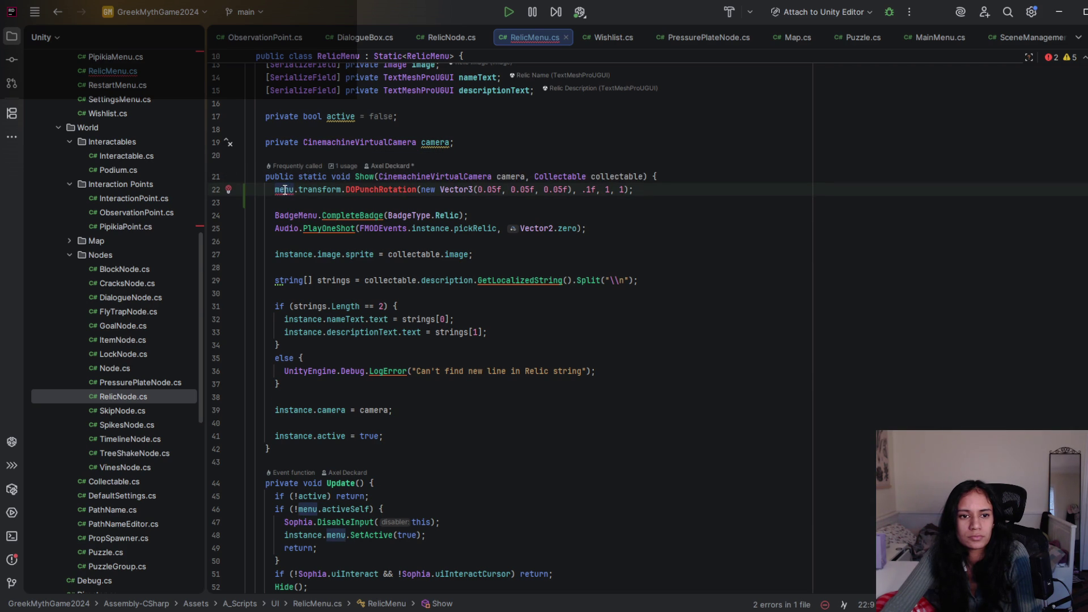
left_click(349, 190)
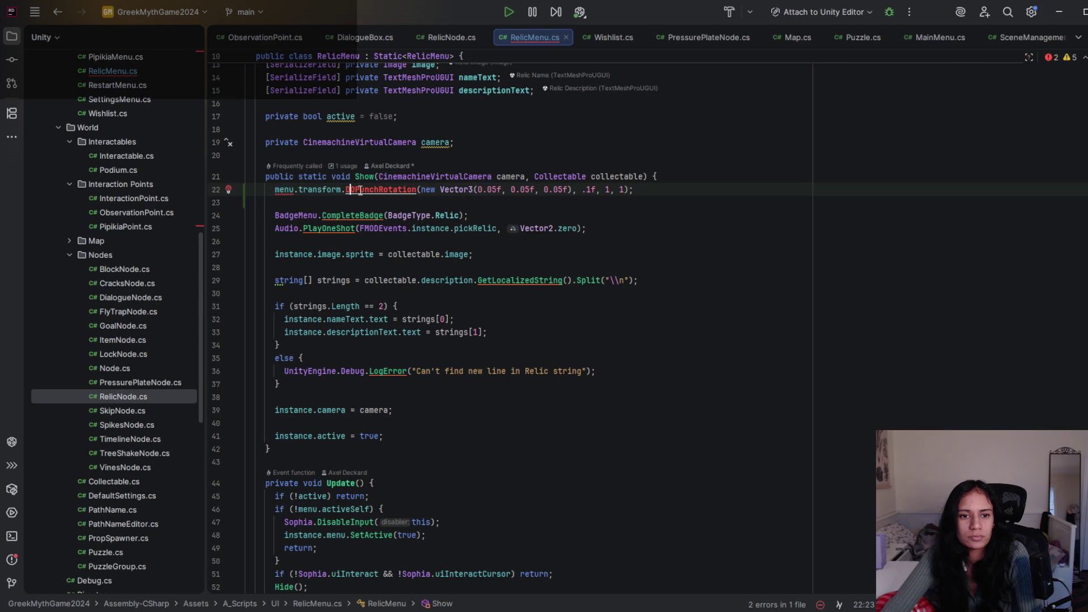
key("Escape")
left_click(289, 190)
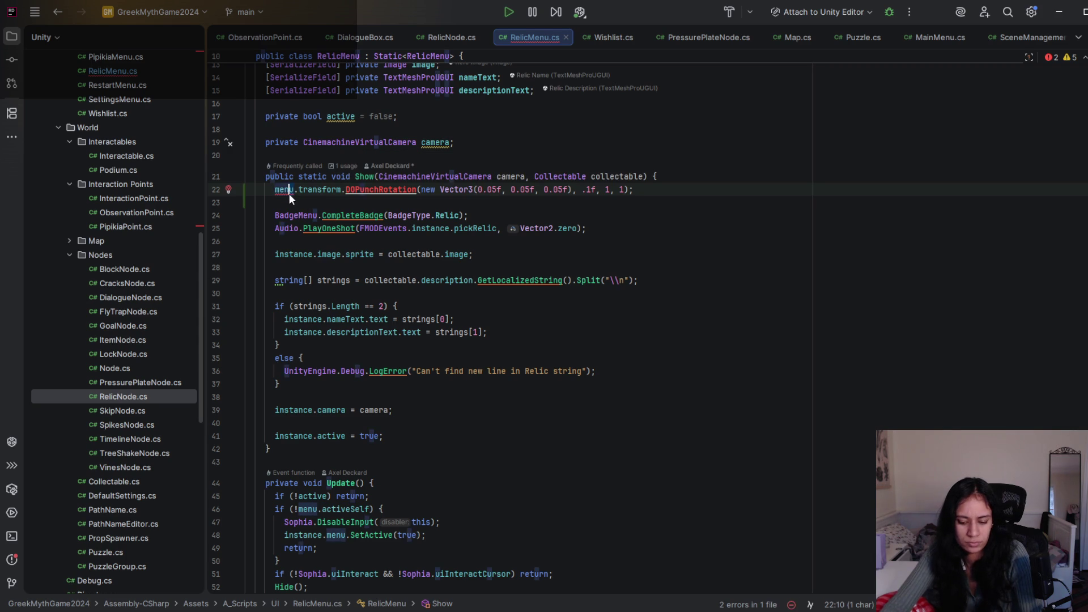
- Import DG.Tweening so DOPunchRotation resolves, closing the settings window that opened
key("alt+Return")
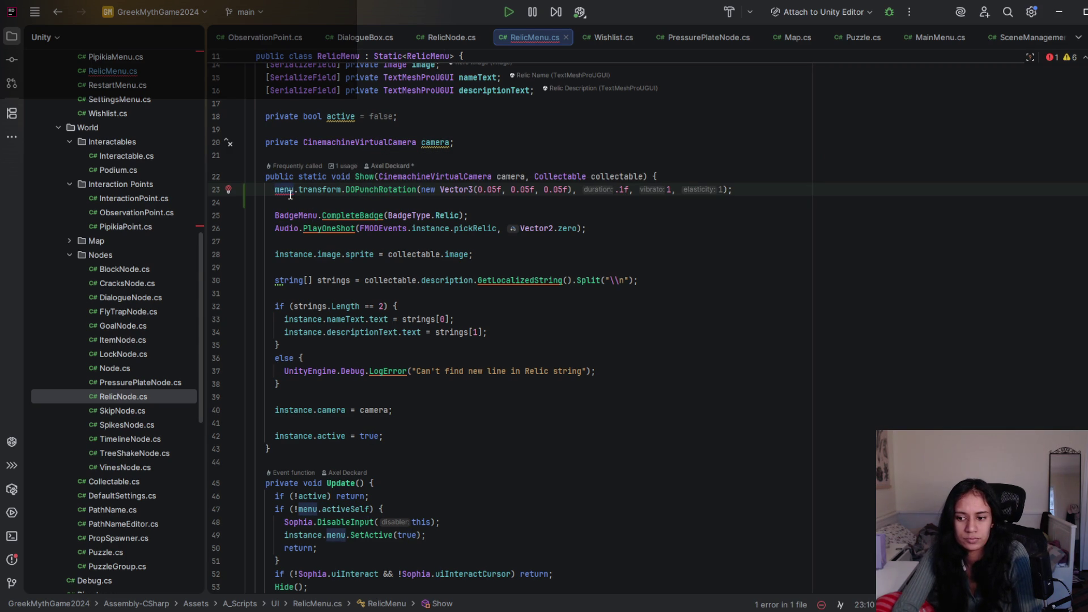
key("ctrl+alt+s")
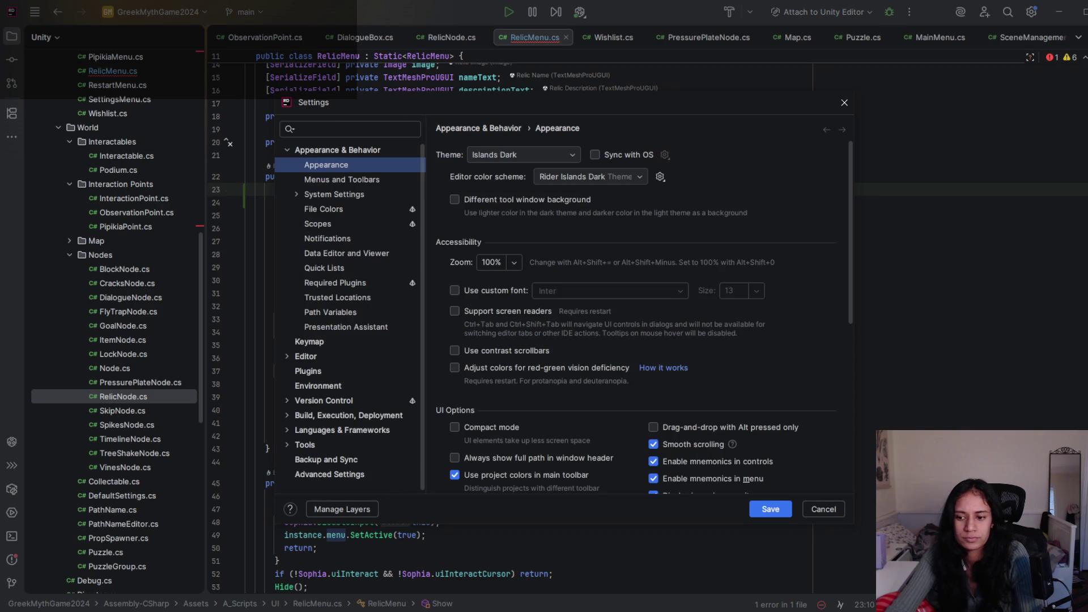
left_click_drag(688, 102, 629, 107)
left_click(784, 109)
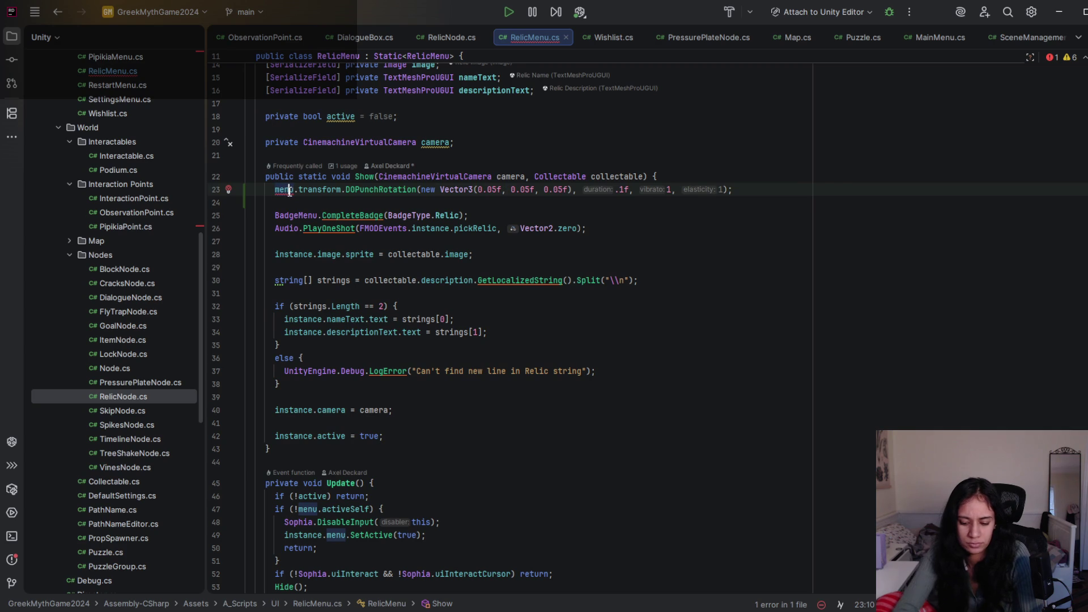
- Replace menu with instance.menu in the shake call, then minimize Rider
key("alt+Return")
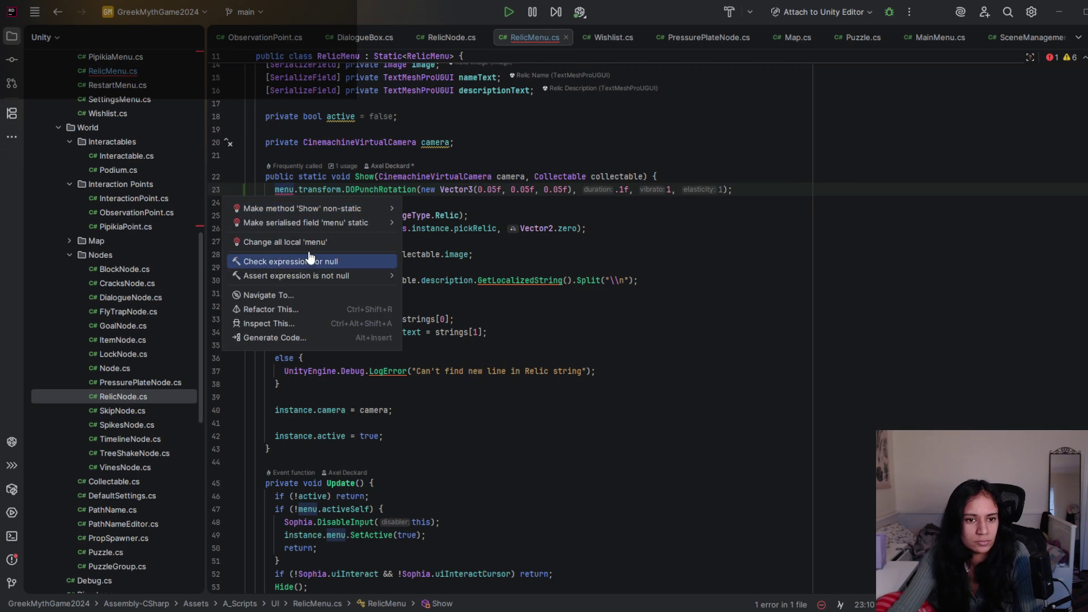
left_click(450, 176)
scroll(401, 202, "up", 2)
scroll(401, 201, "up", 1)
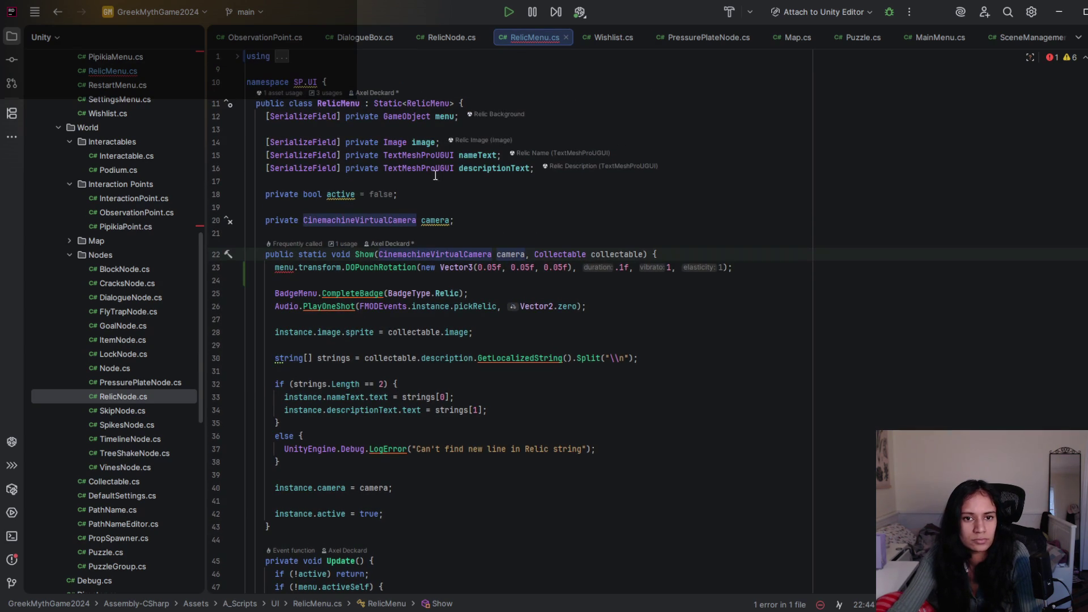
double_click(442, 117)
double_click(294, 268)
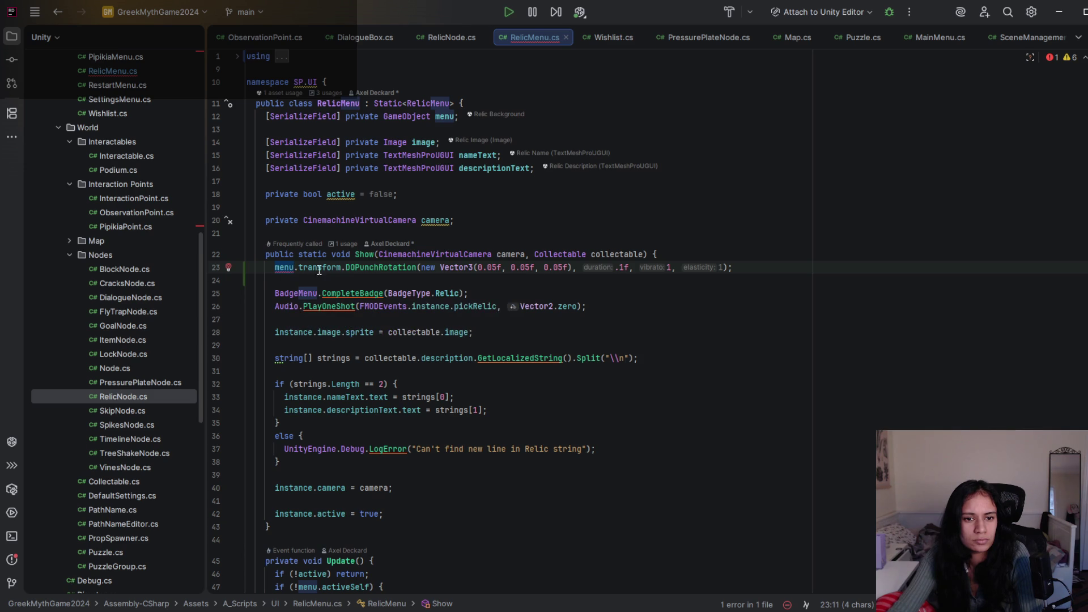
type("instance.m")
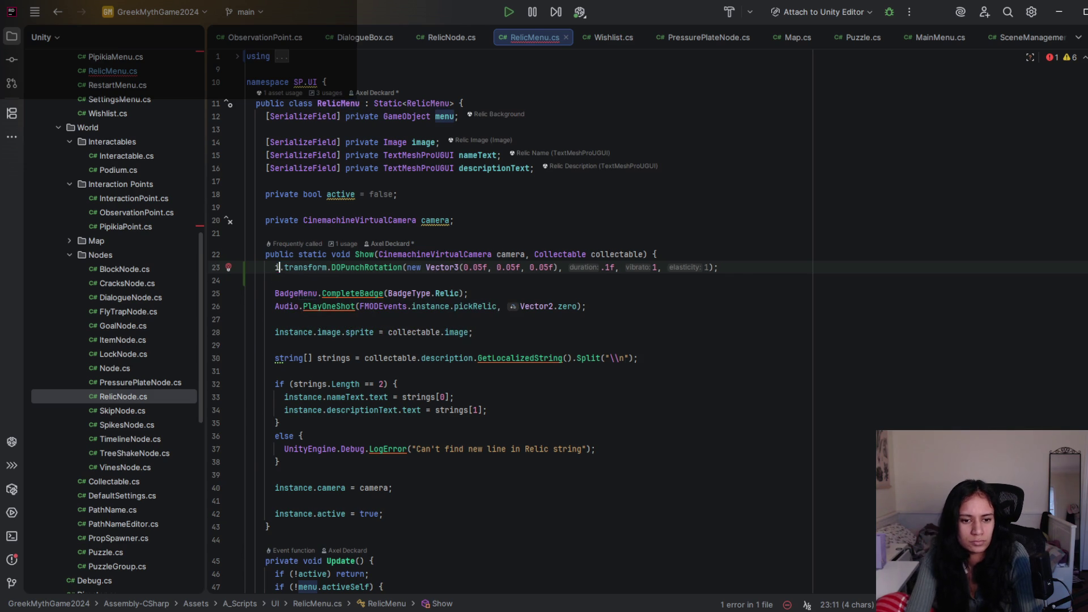
key("Return")
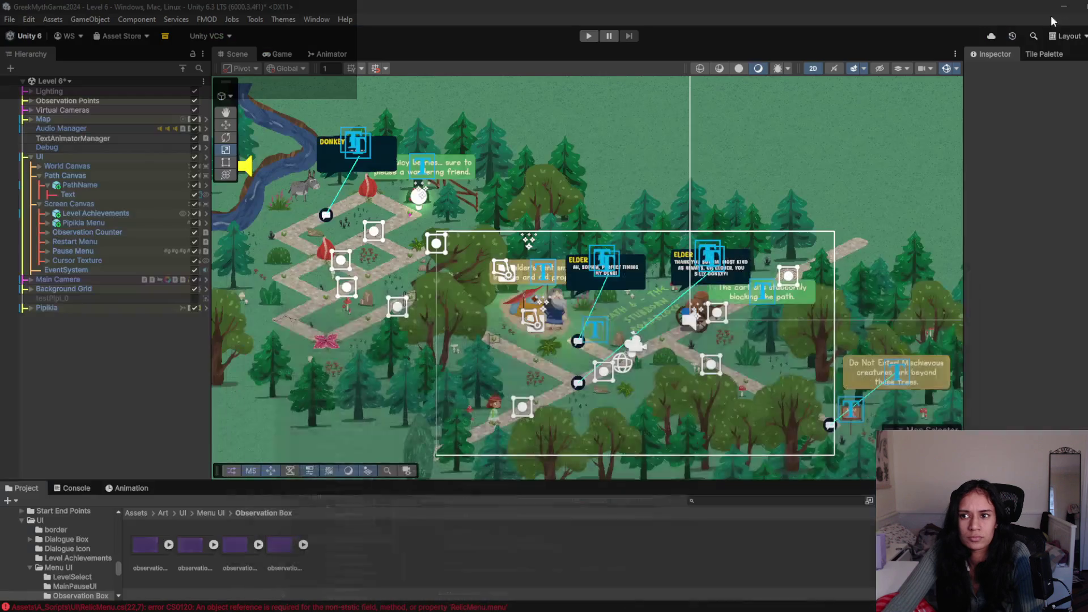
left_click(1059, 12)
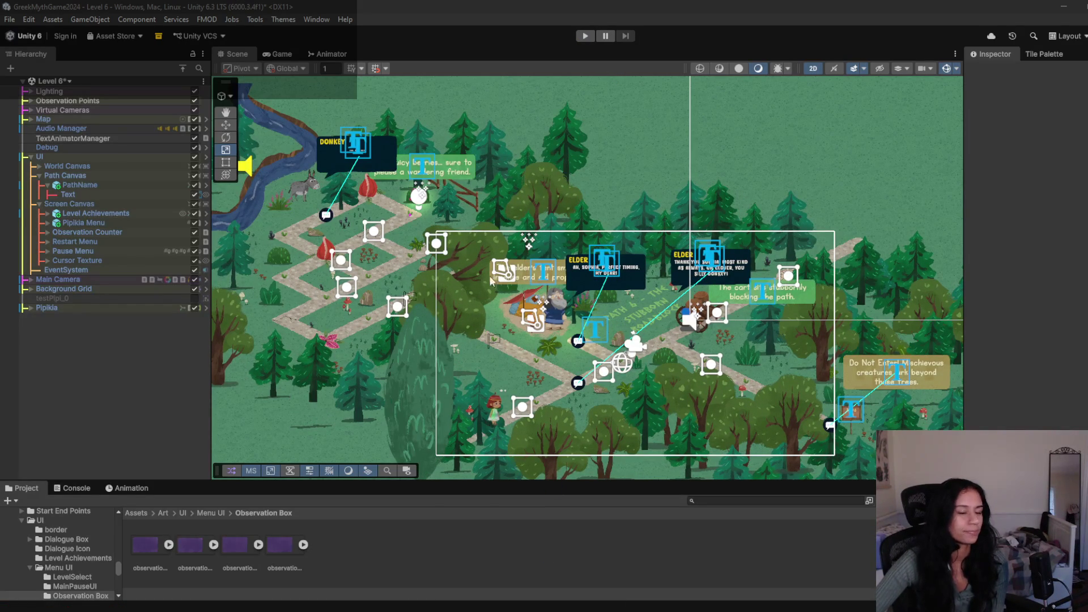
- Play-test again, click the Pipikia to see the Snoozlet found panel shake, then stop
left_click(589, 36)
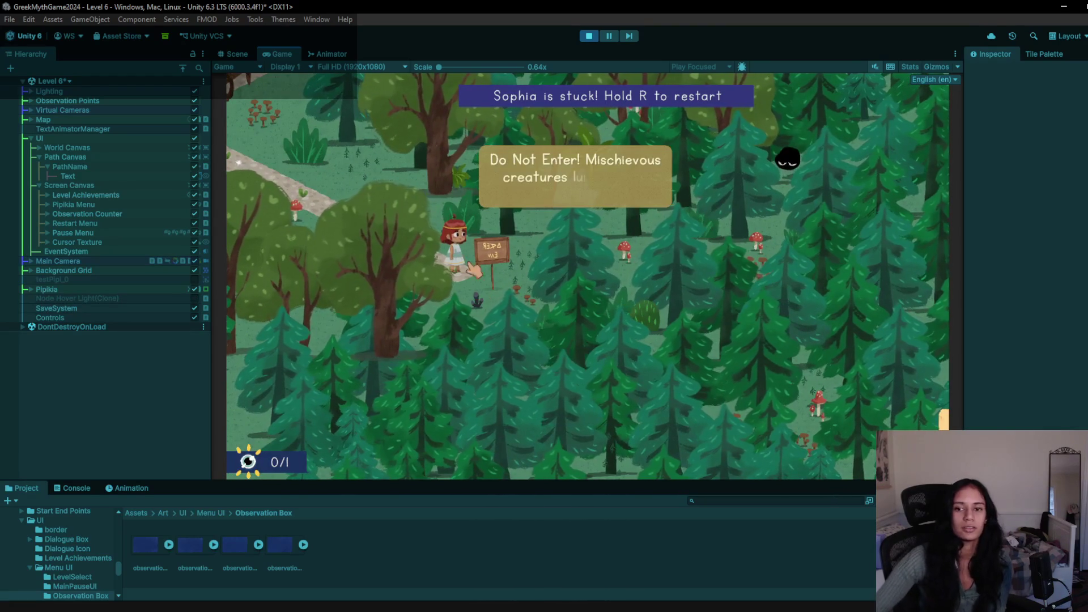
left_click(787, 160)
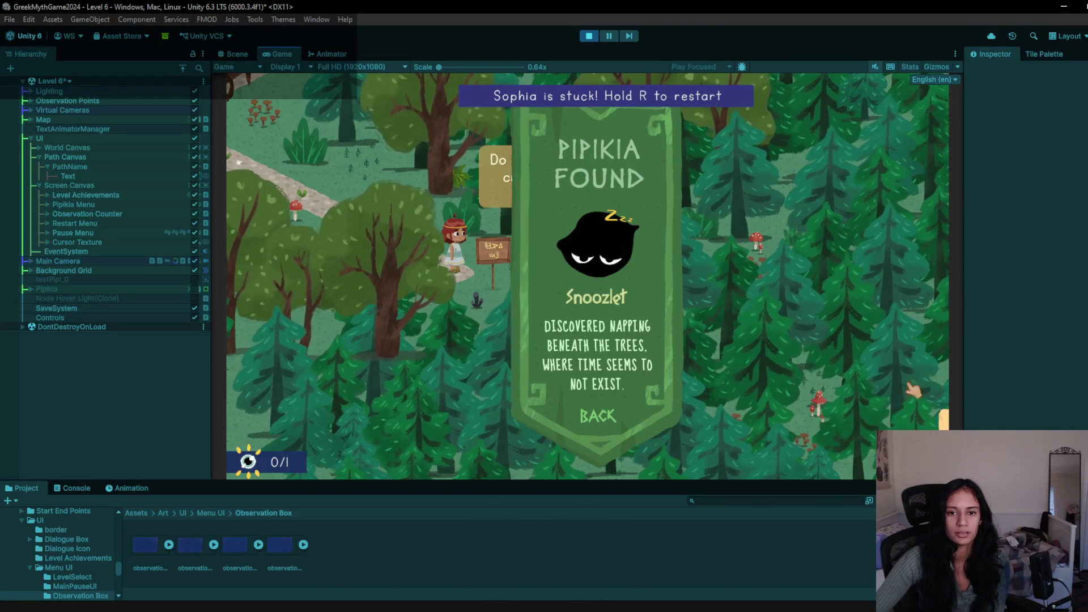
left_click(581, 36)
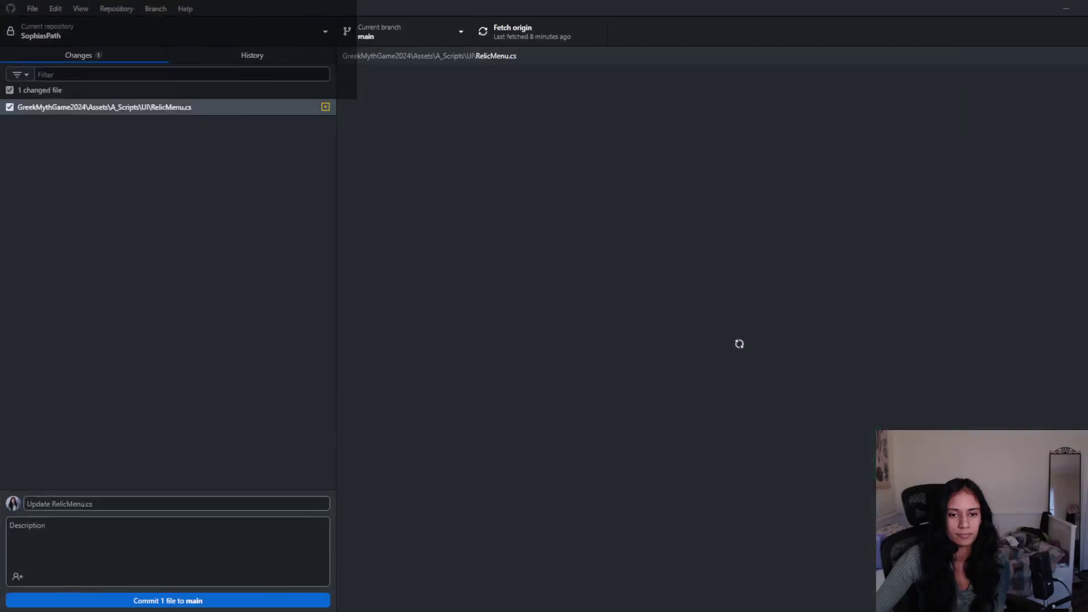
- In RelicMenu.cs, change the shake's first strength value from 0.05f to 1f, then return to Unity
key("alt+Tab")
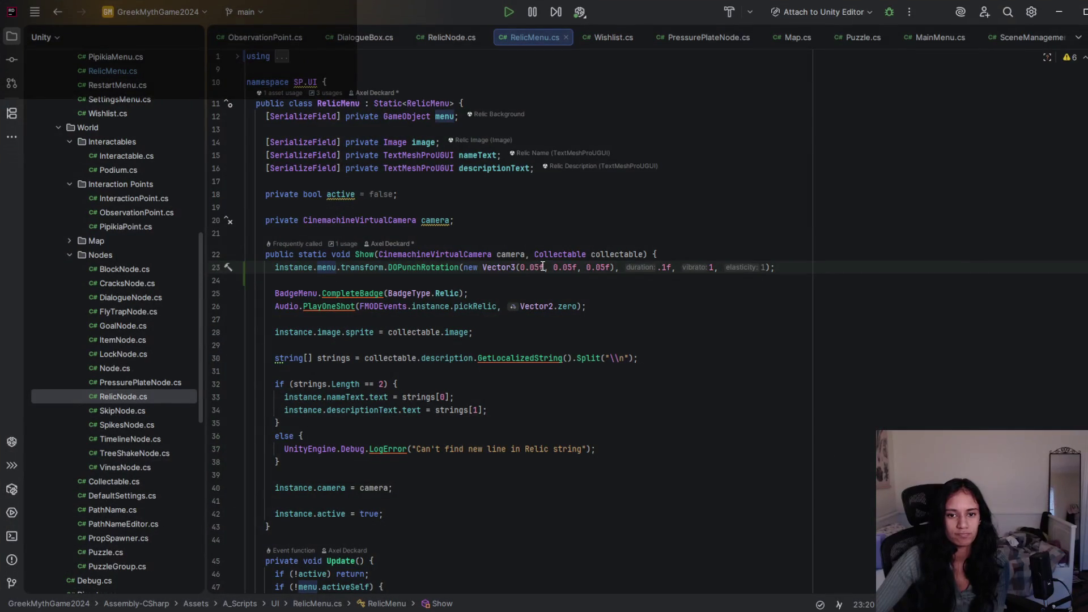
mouse_move(538, 267)
left_mouse_down()
mouse_move(520, 267)
mouse_move(558, 267)
mouse_move(548, 267)
left_mouse_up()
type("1")
key("alt+Tab")
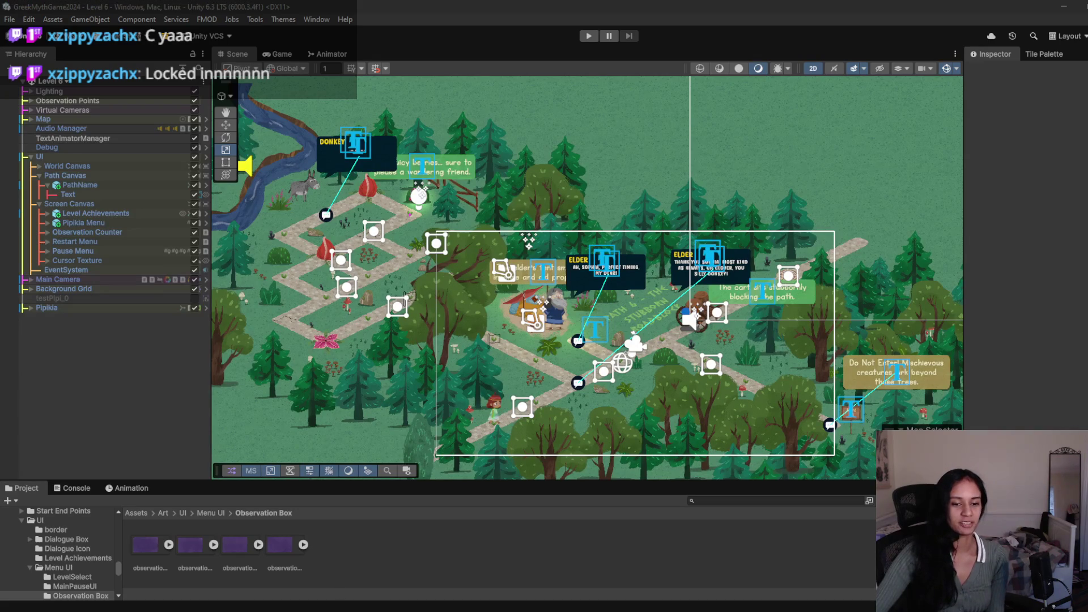
- Raise the splitter between the Scene view and Project panel slightly so the Project panel grows
mouse_move(372, 482)
left_mouse_down()
mouse_move(363, 451)
mouse_move(347, 466)
left_mouse_up()
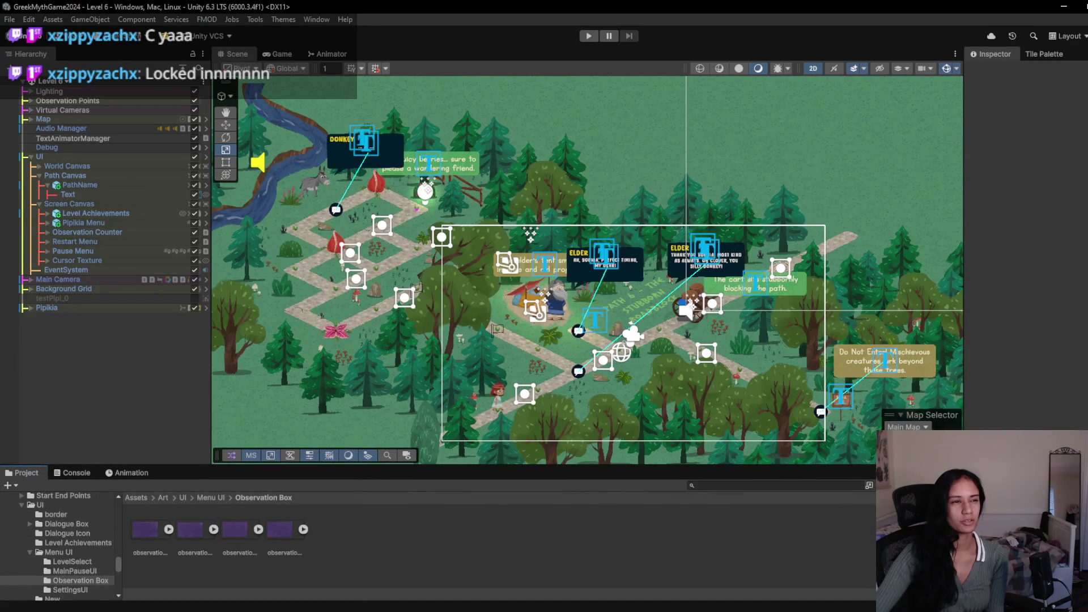